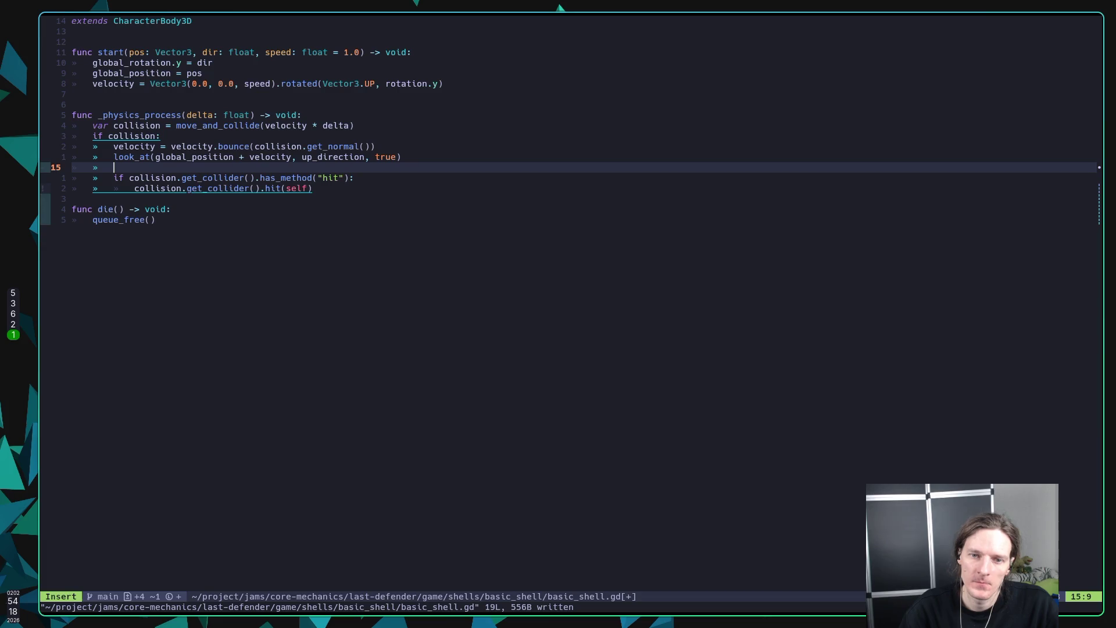
Step: Add a prints(collision) line after look_at in basic_shell.gd, save it, and run the game in Godot
text(prints()
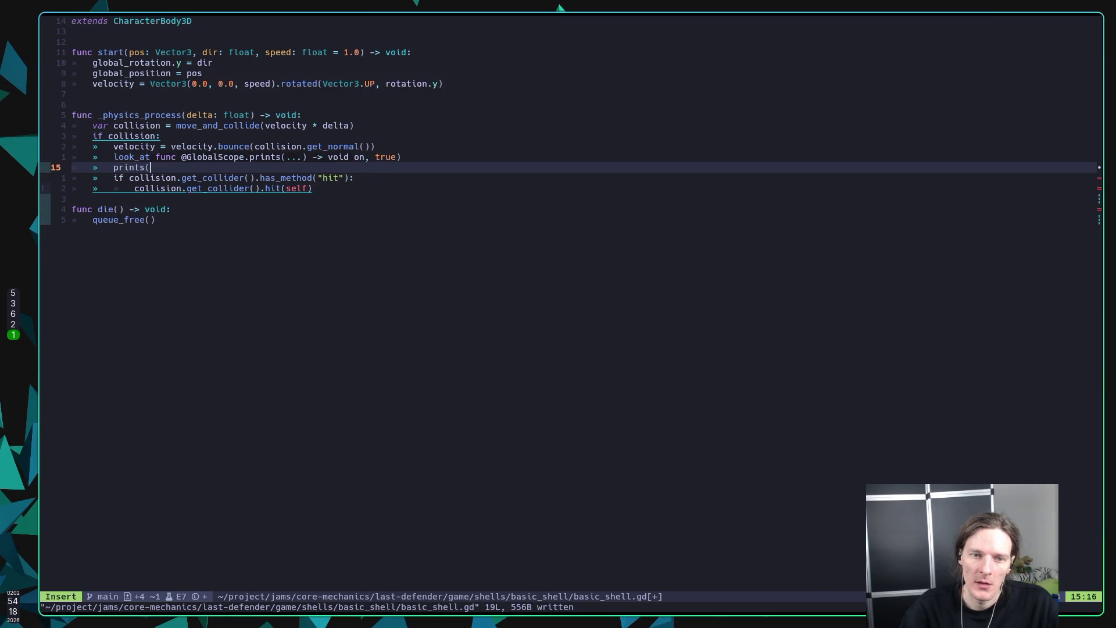
text(collision))
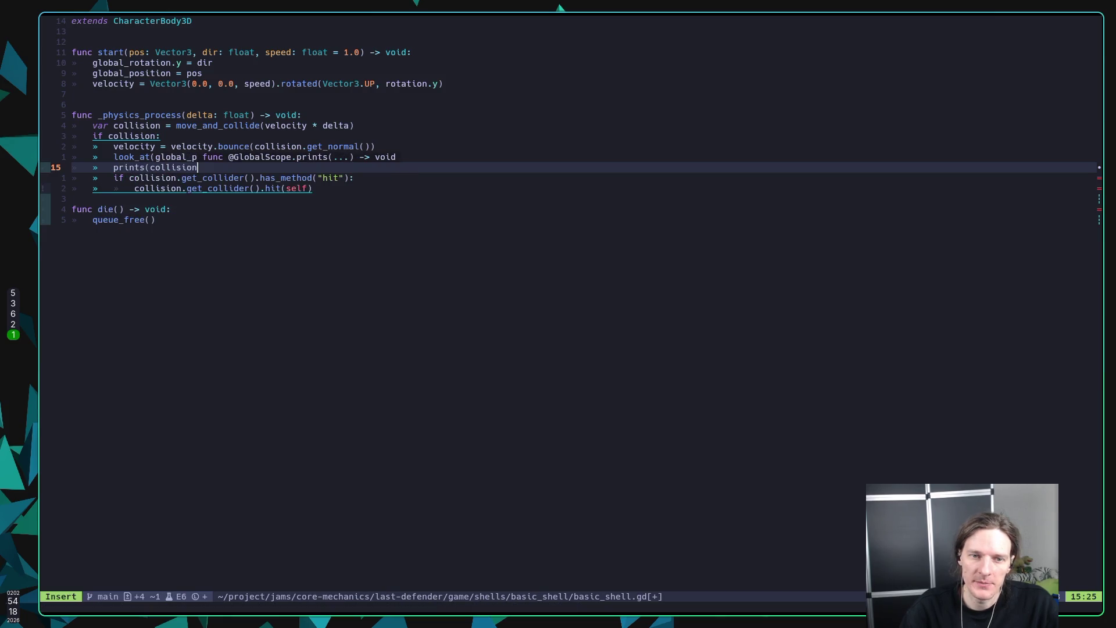
key(Escape)
text(:w)
key(Return)
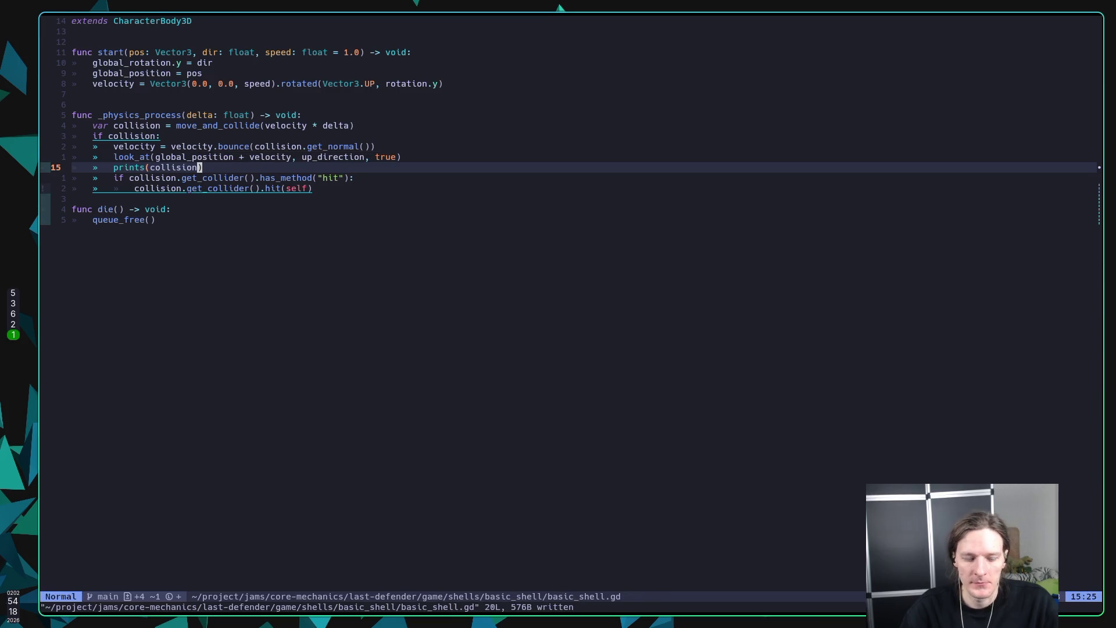
key(super+5)
key(F5)
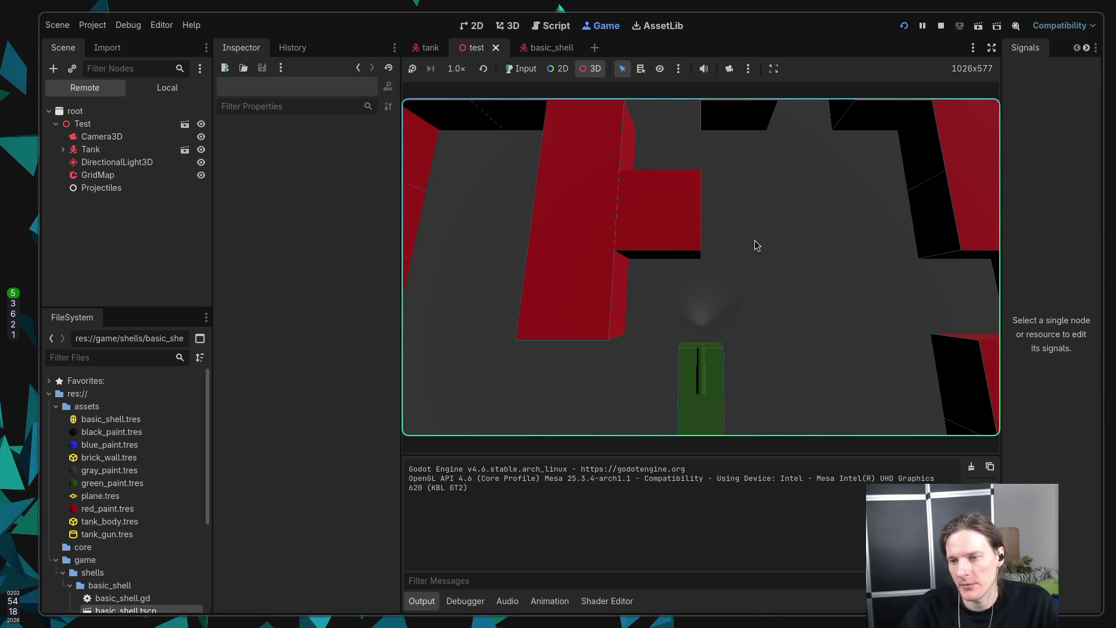
Step: Enable game input, fire a shell, and stop the game once KinematicCollision3D lines appear in Output
click(521, 68)
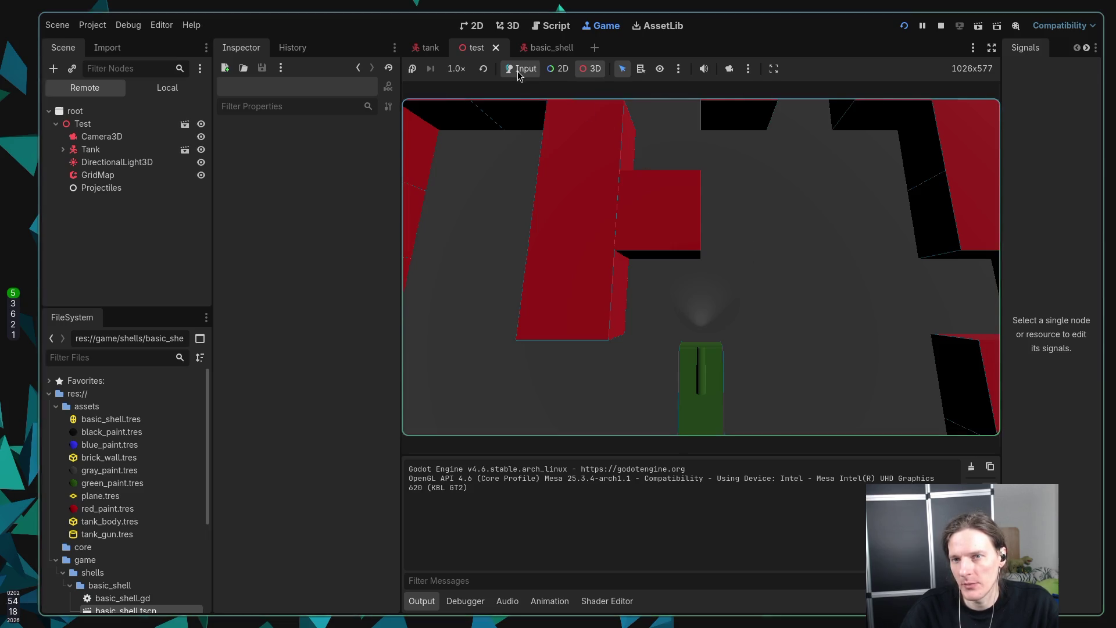
click(872, 225)
click(872, 224)
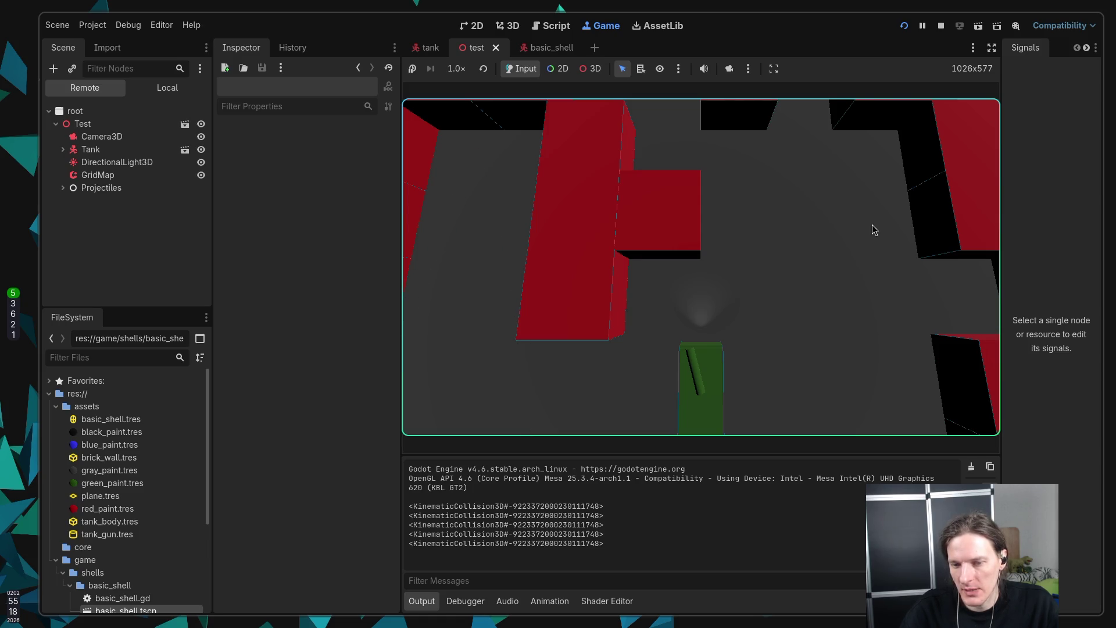
click(941, 26)
key(super+1)
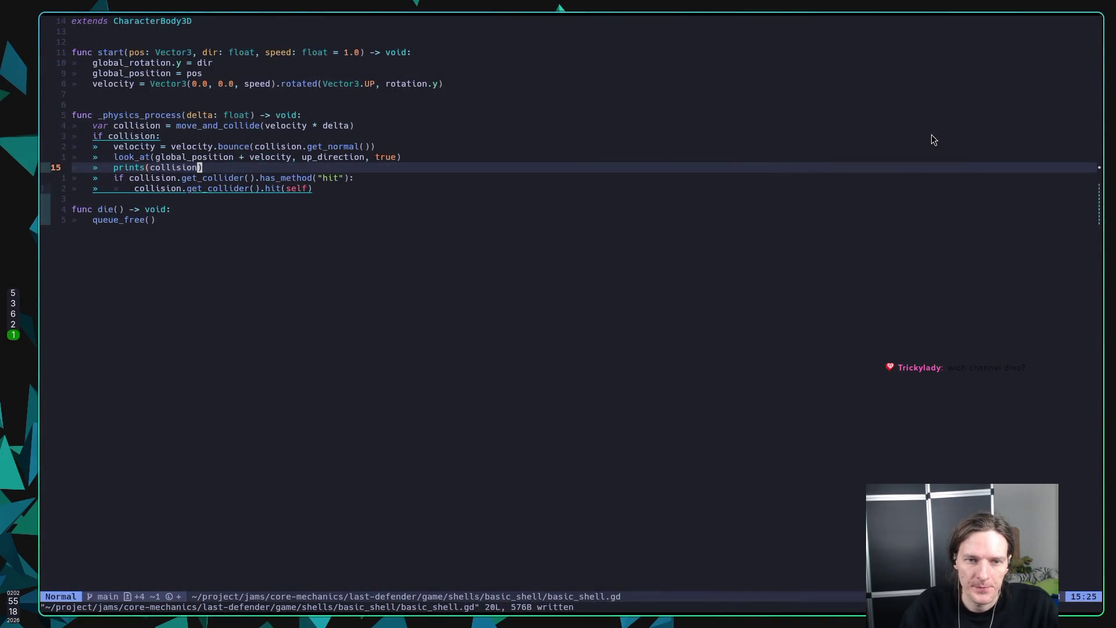
Step: Change the debug line to prints(collision.get_collider()), save, and rerun the game in Godot
text(ion.get)
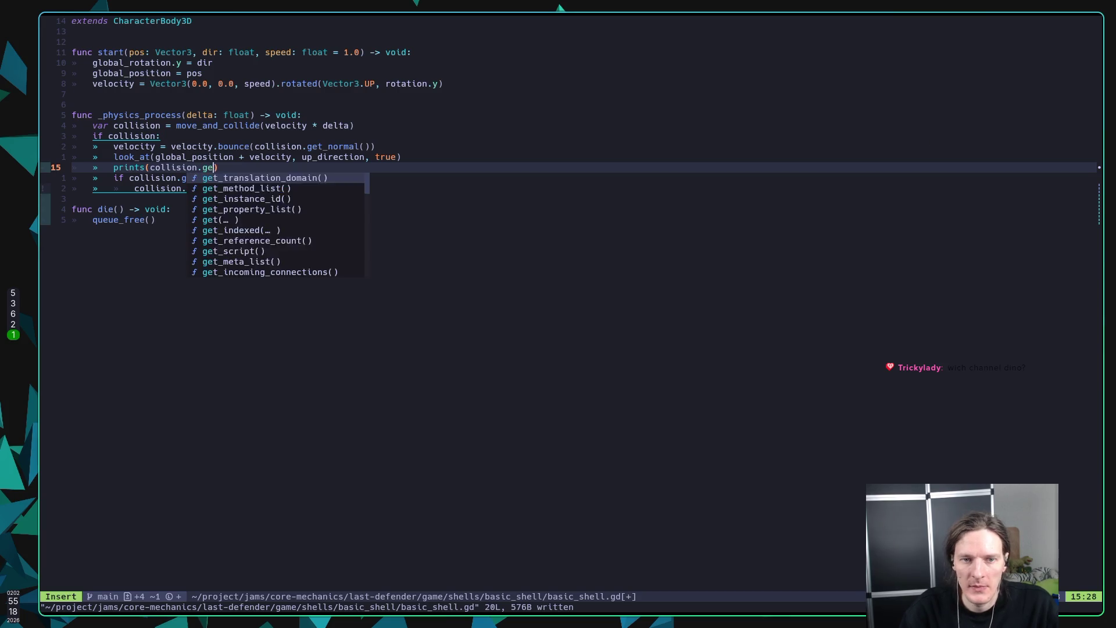
text(_collider)
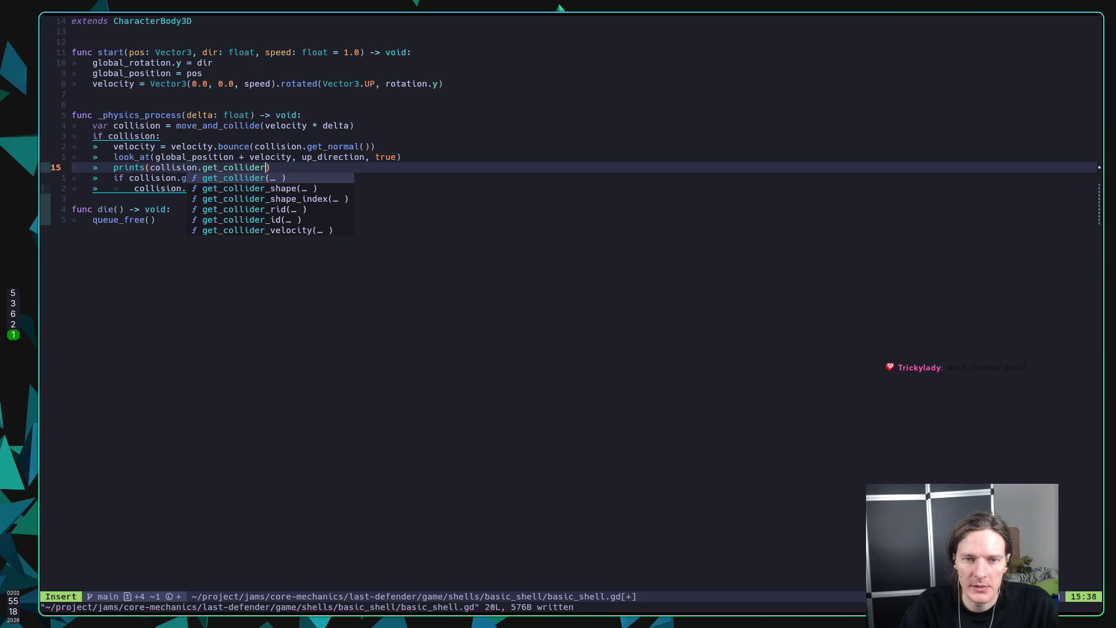
key(Return)
key(Escape)
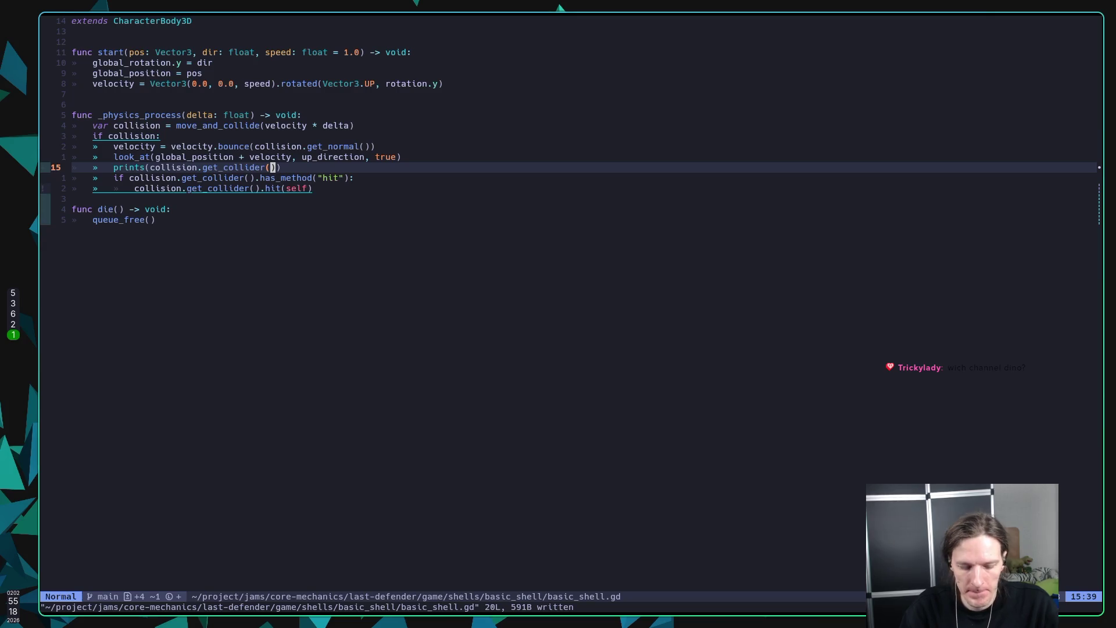
key(super+5)
key(F5)
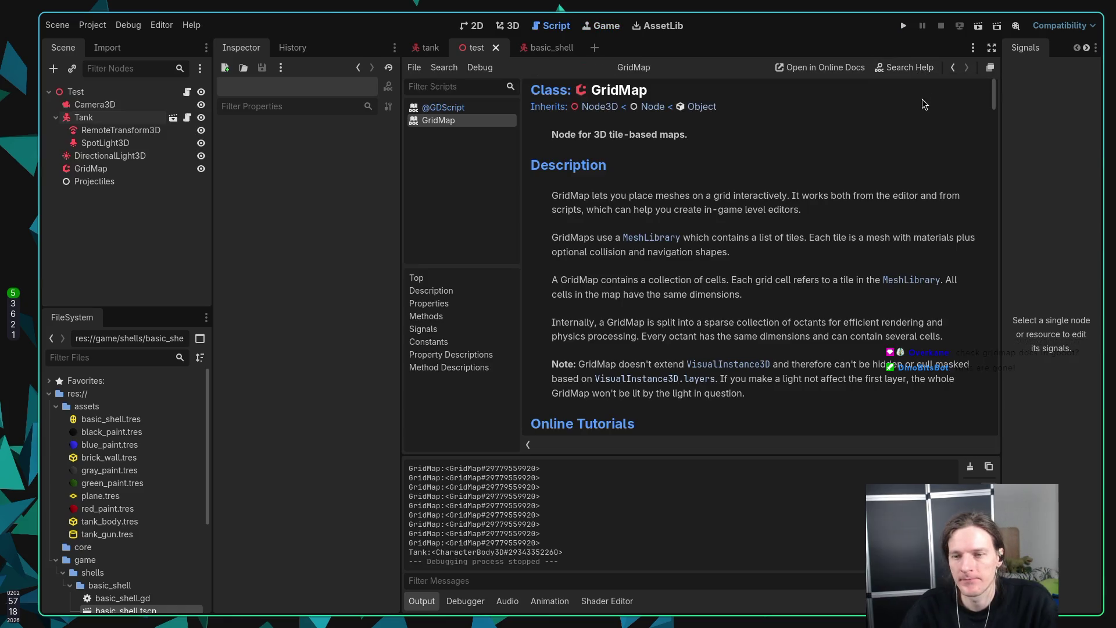
scroll(865, 147, down, 5)
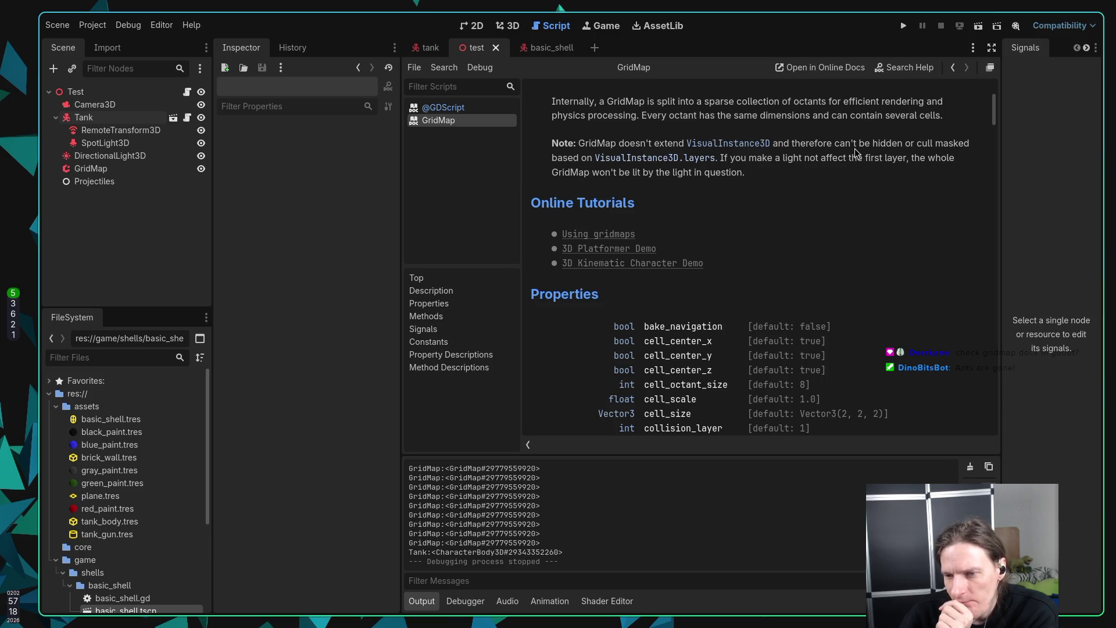
scroll(854, 148, down, 2)
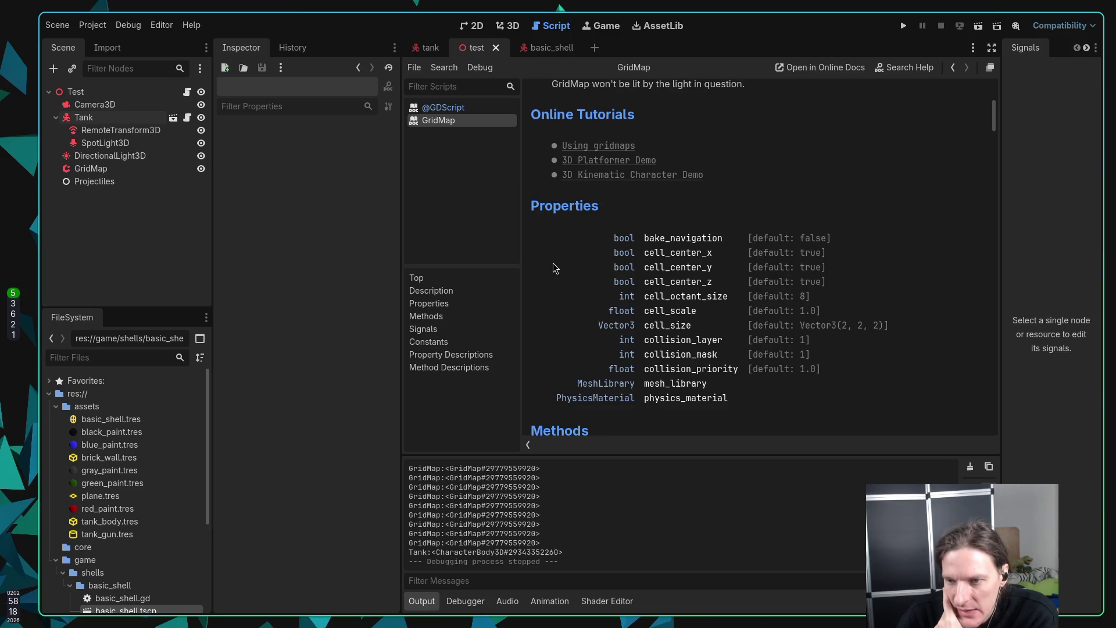
Step: Scroll through the GridMap reference's signals, constants and properties, then start a new ChatGPT chat
scroll(552, 267, down, 5)
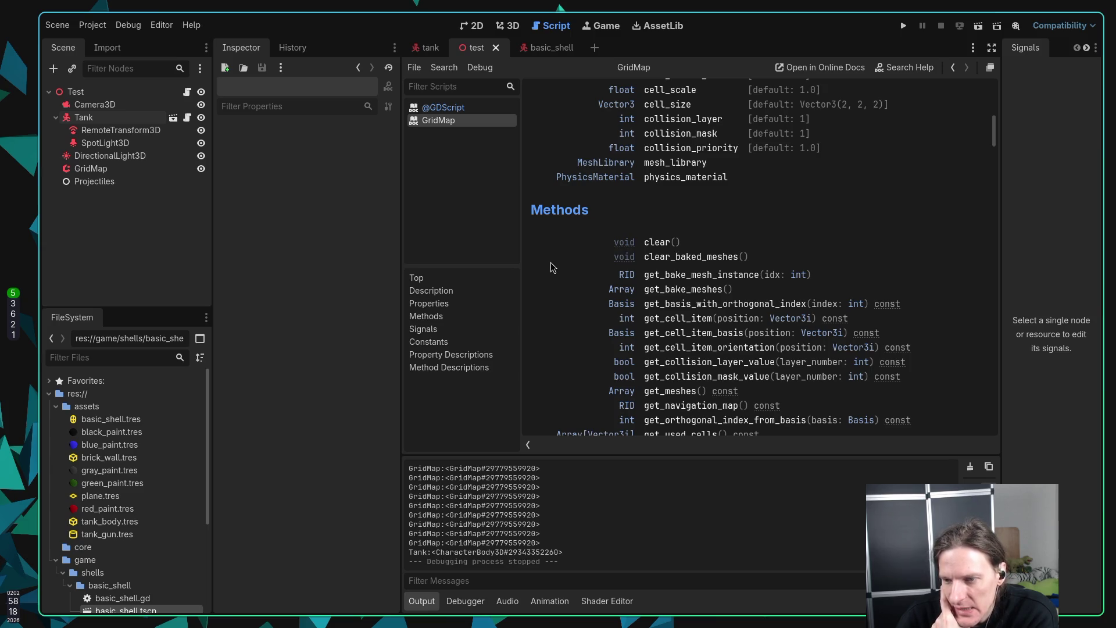
scroll(551, 268, down, 1)
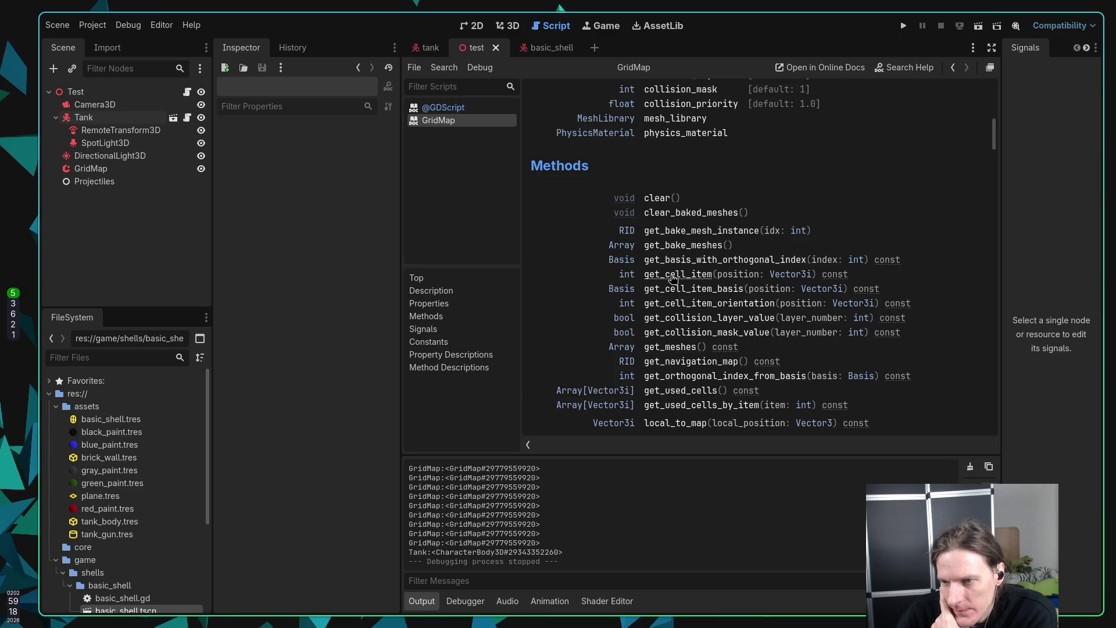
scroll(583, 270, down, 2)
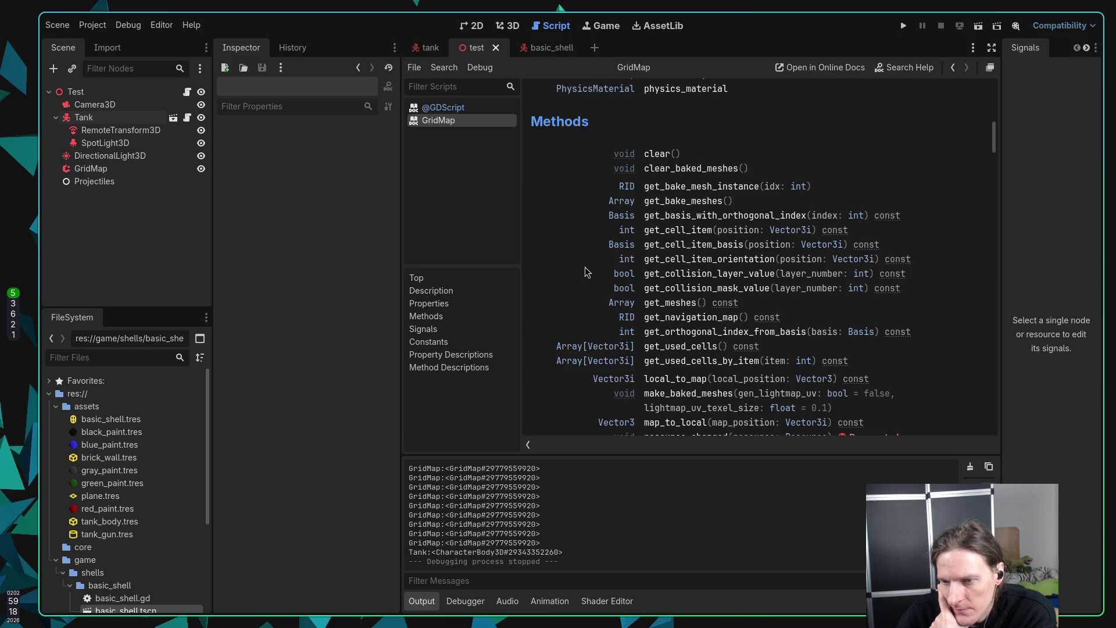
scroll(586, 271, down, 2)
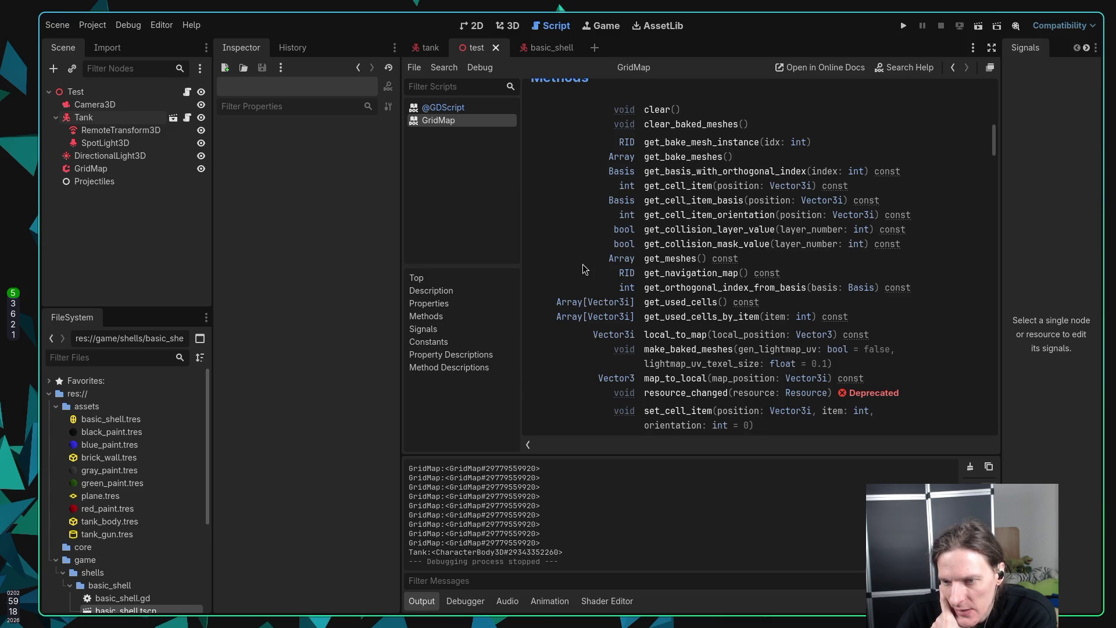
scroll(582, 264, down, 2)
scroll(583, 264, down, 2)
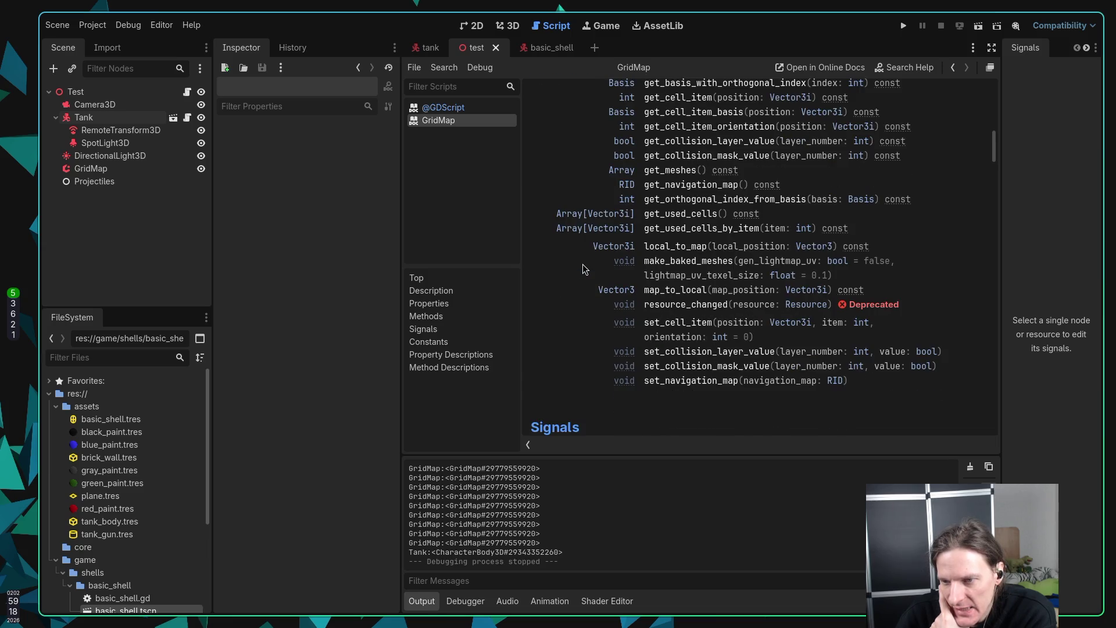
scroll(583, 264, down, 5)
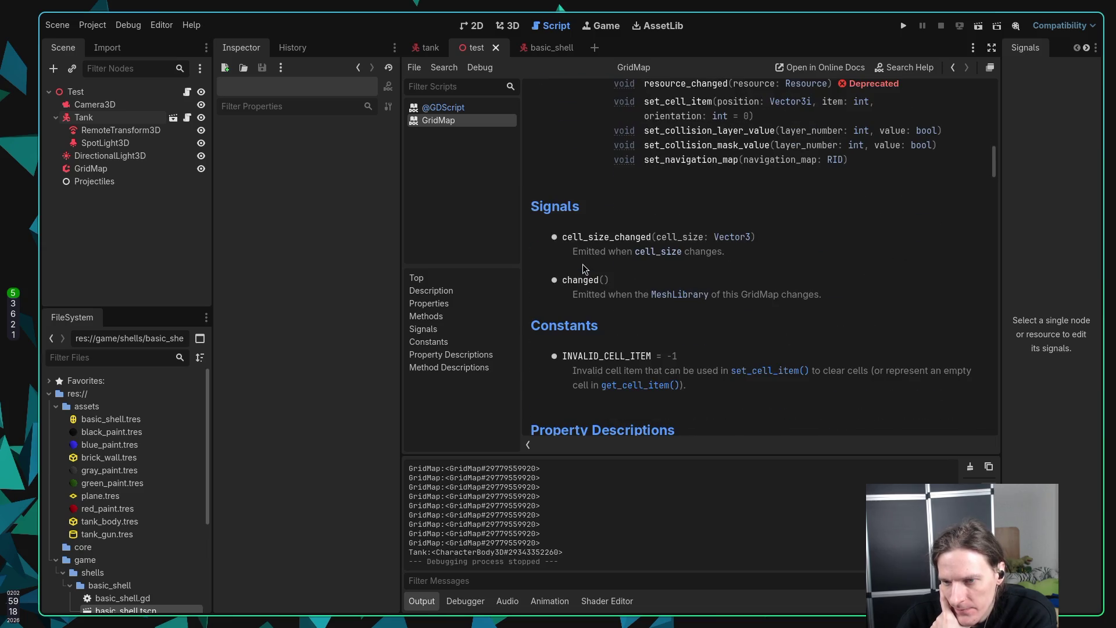
scroll(582, 264, down, 5)
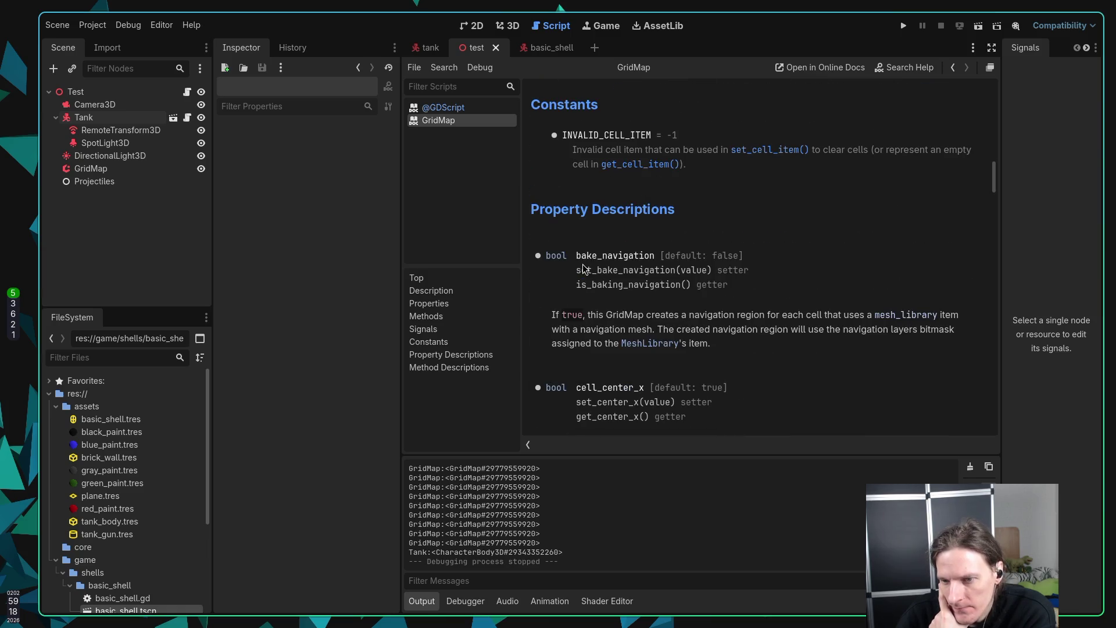
scroll(584, 268, down, 6)
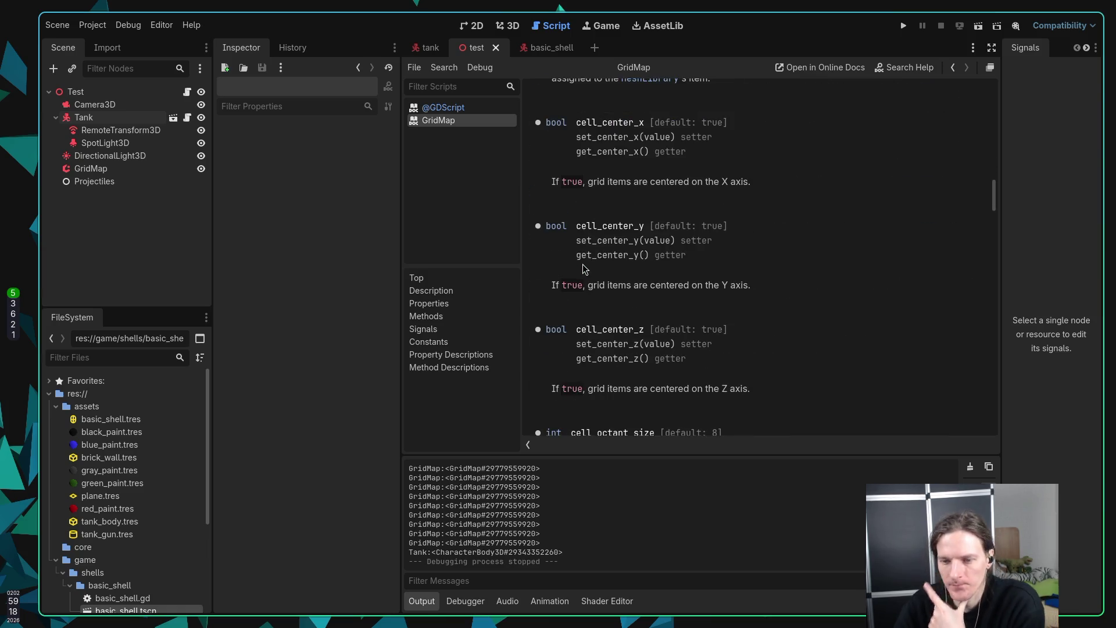
key(super+2)
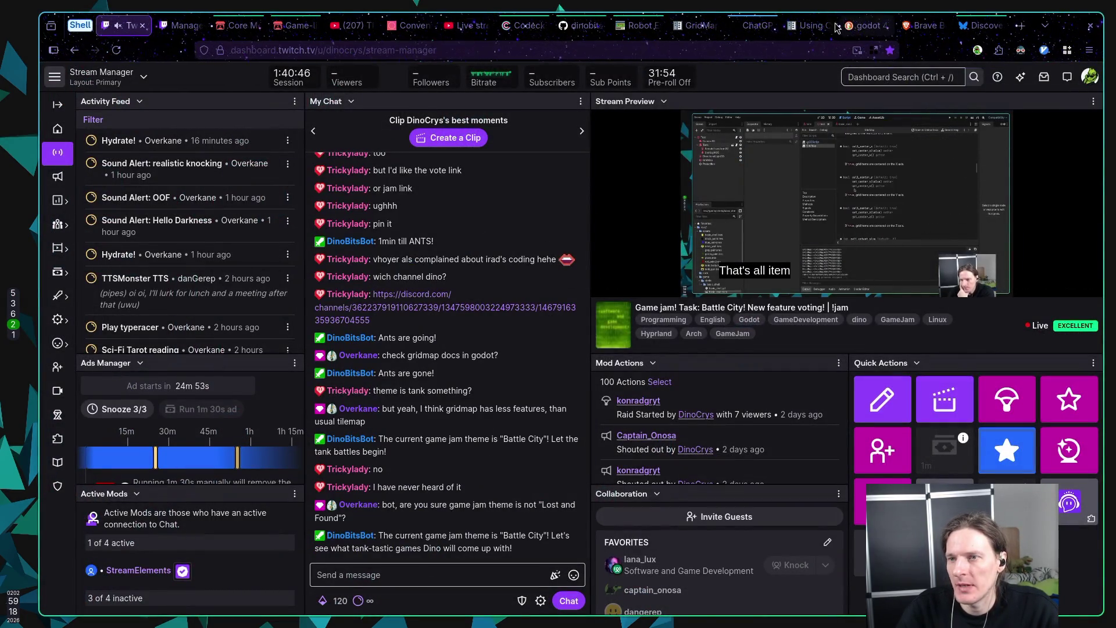
click(734, 26)
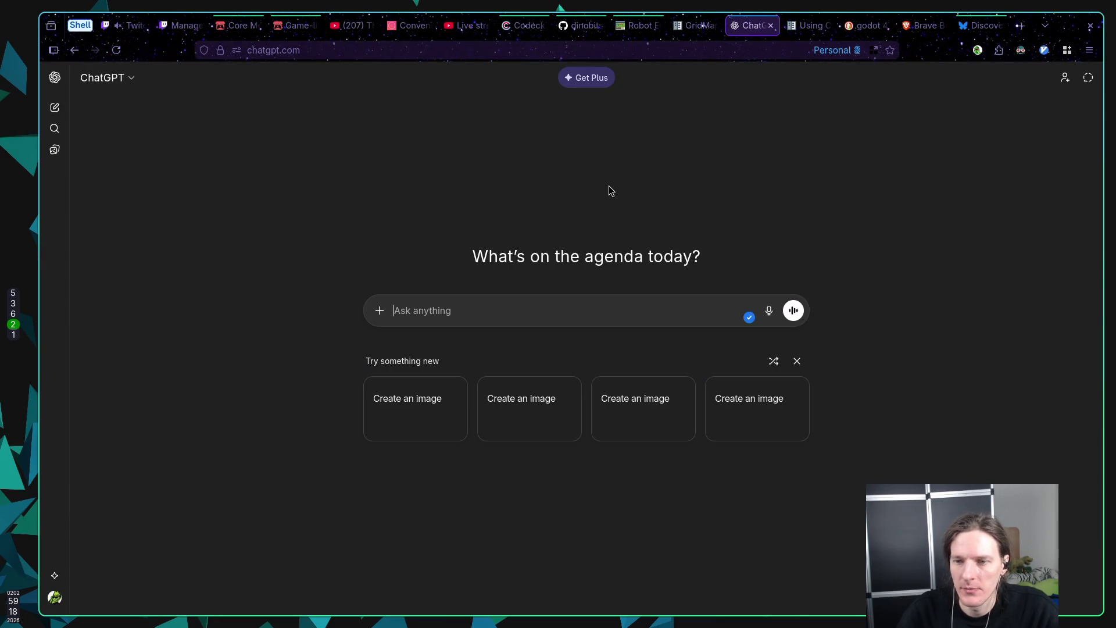
Step: Ask ChatGPT how to make destructible or partially destructible GridMaps in Godot 4.6
text(Using godo)
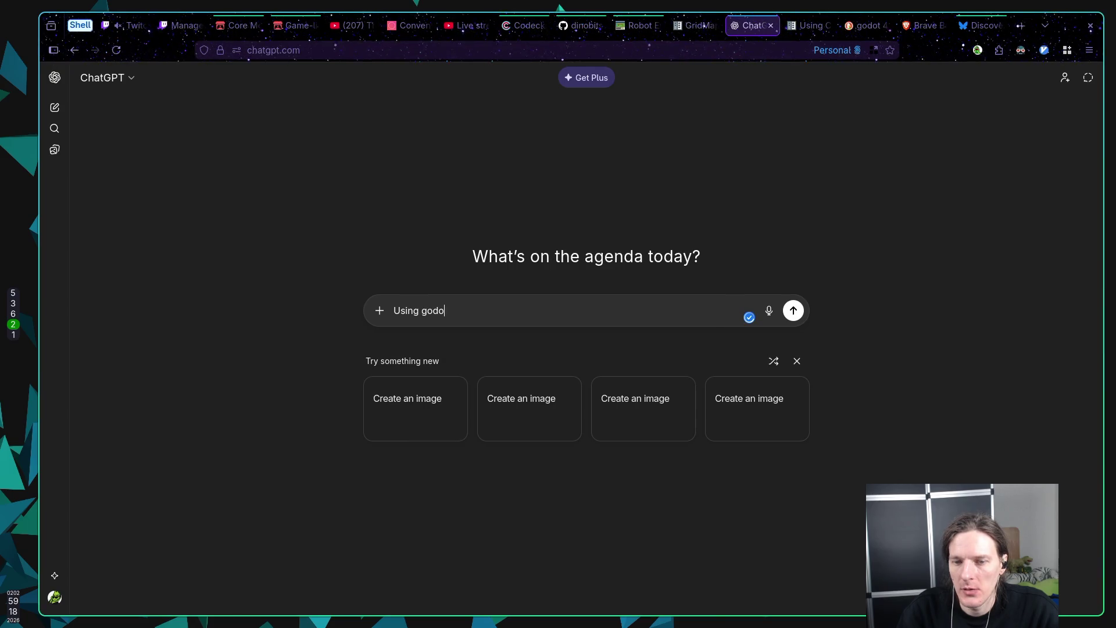
text(t )
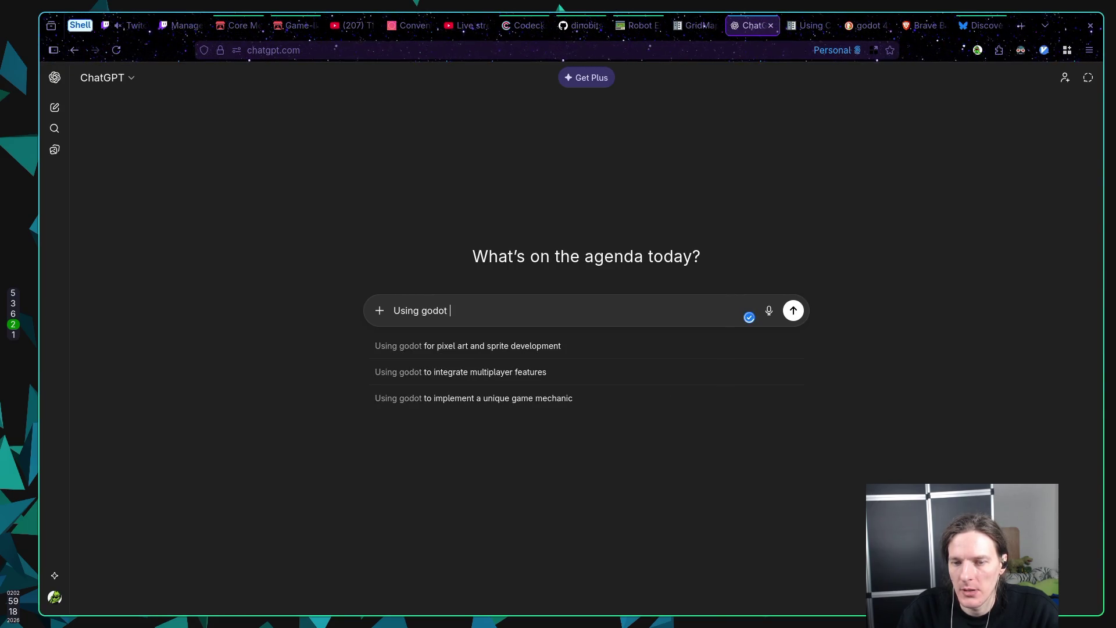
text(4.6 how do I )
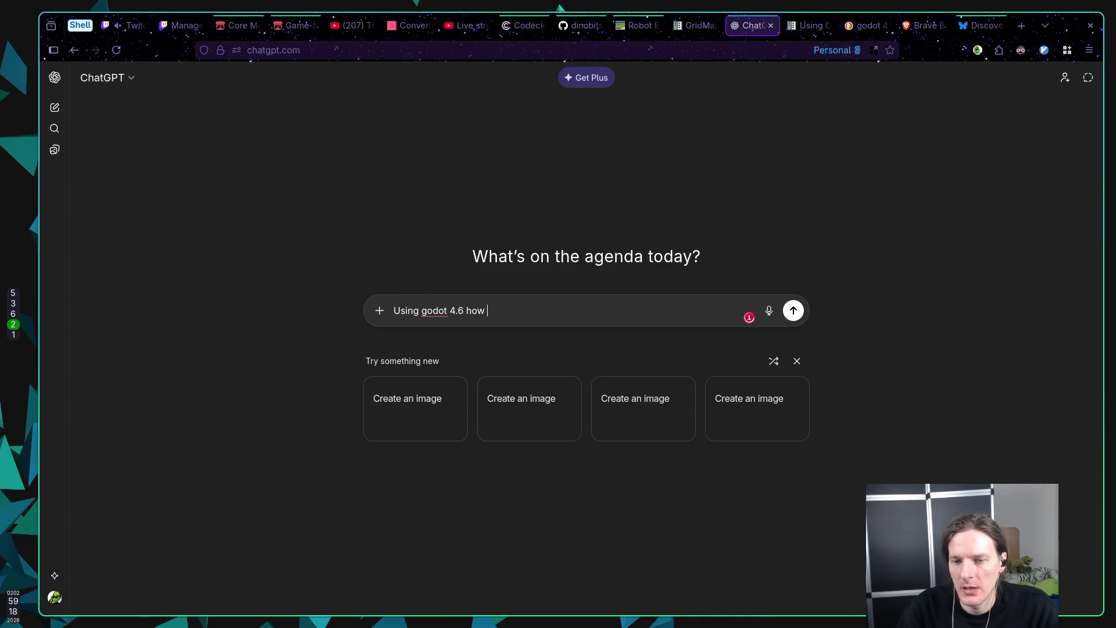
text(make d)
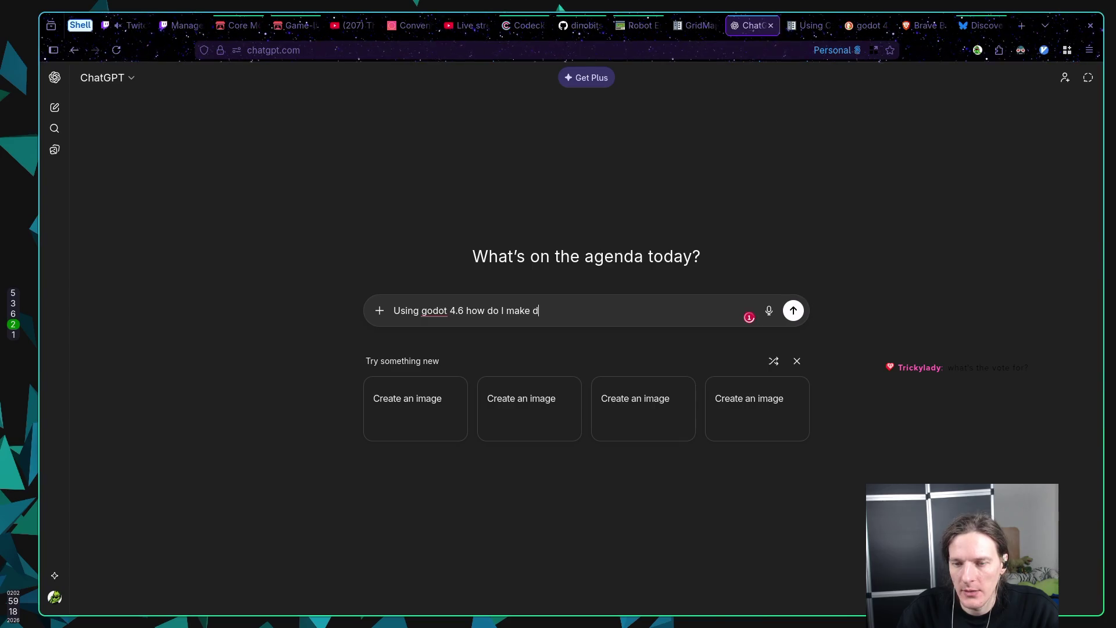
text(estruct)
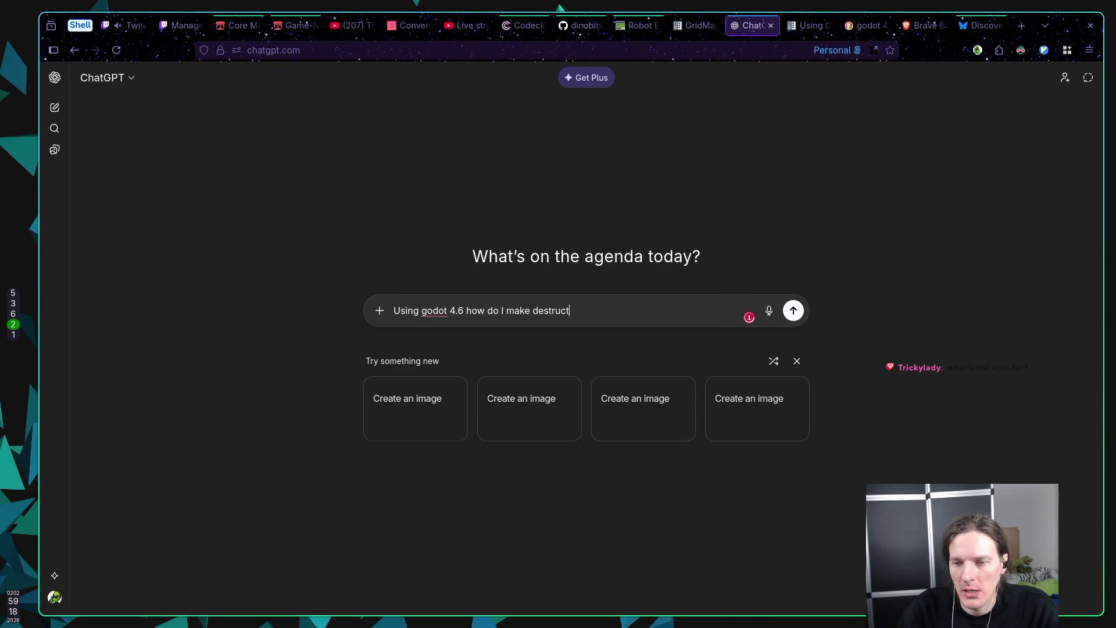
text(ible or)
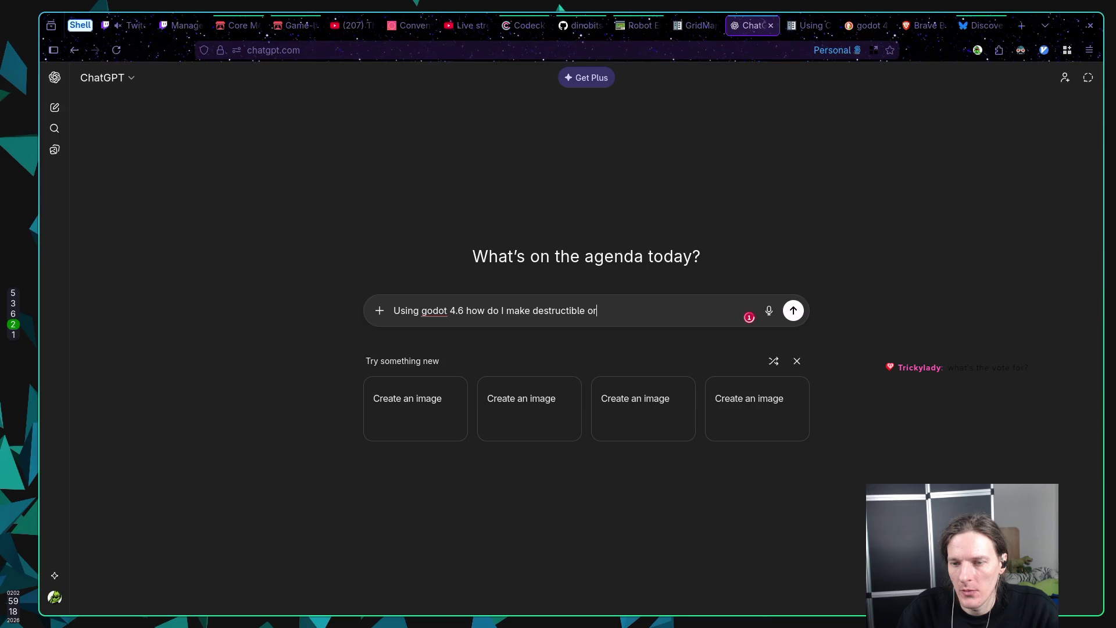
text( partially desc)
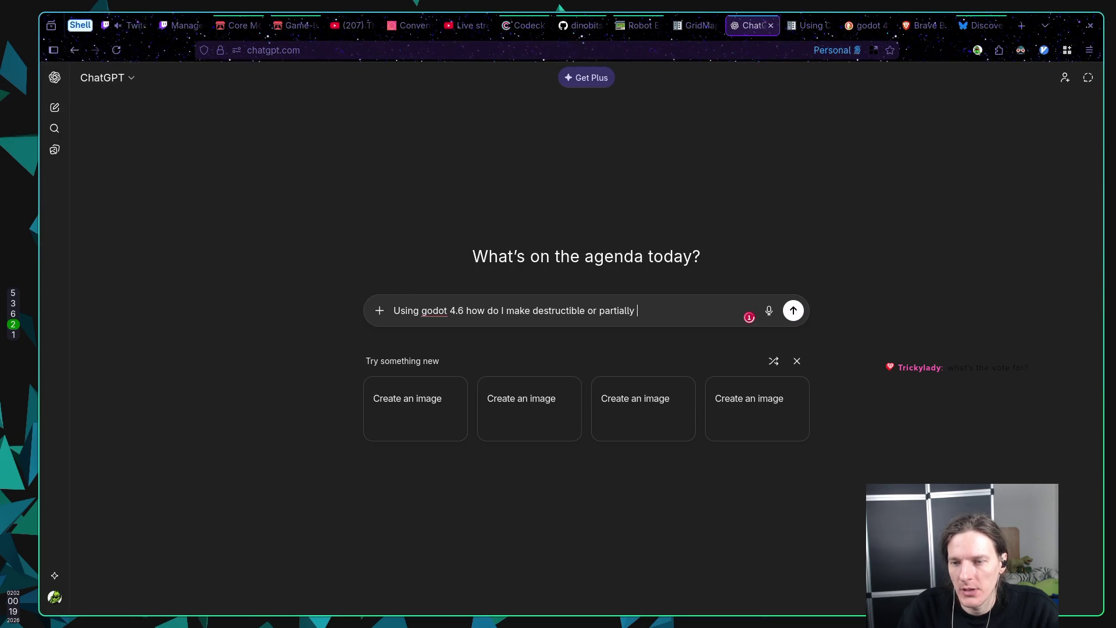
key(BackSpace)
text(tructab)
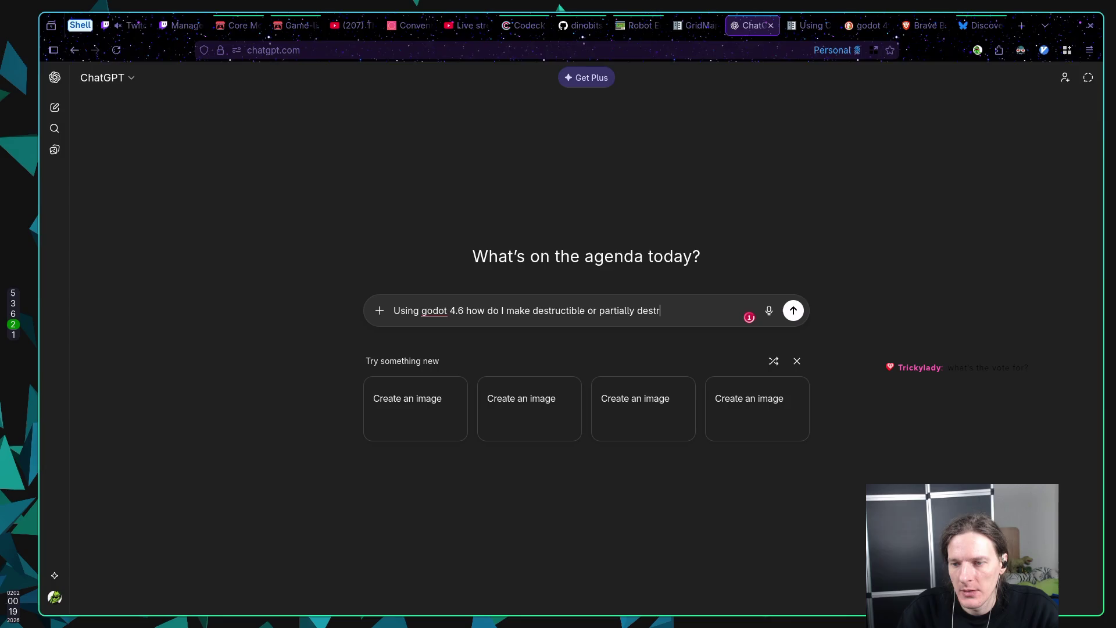
text(le G)
key(BackSpace)
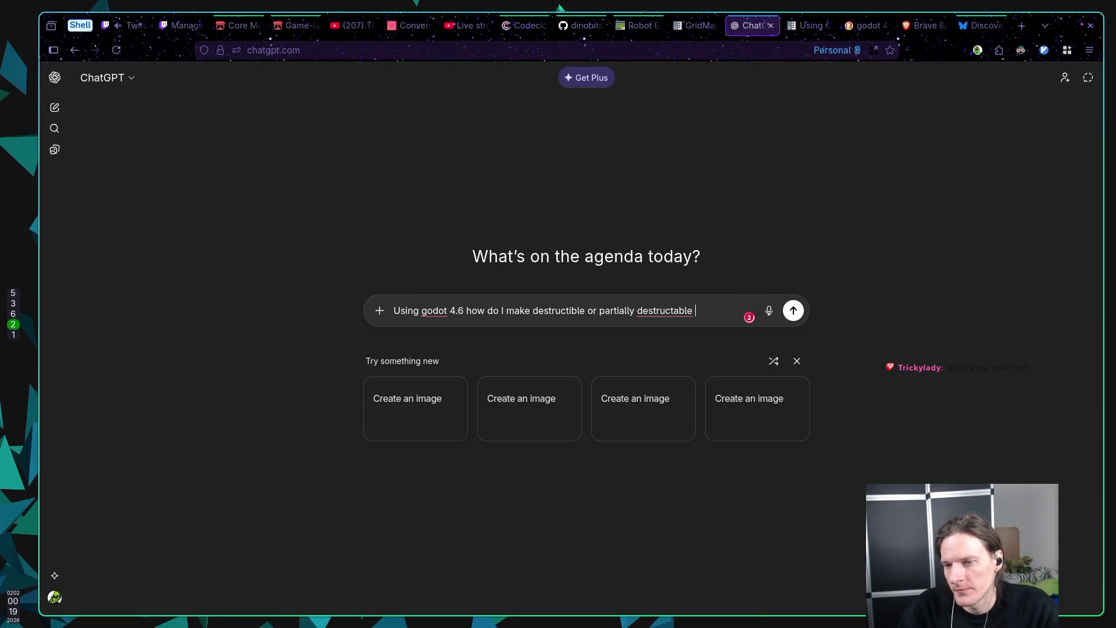
text(Gri)
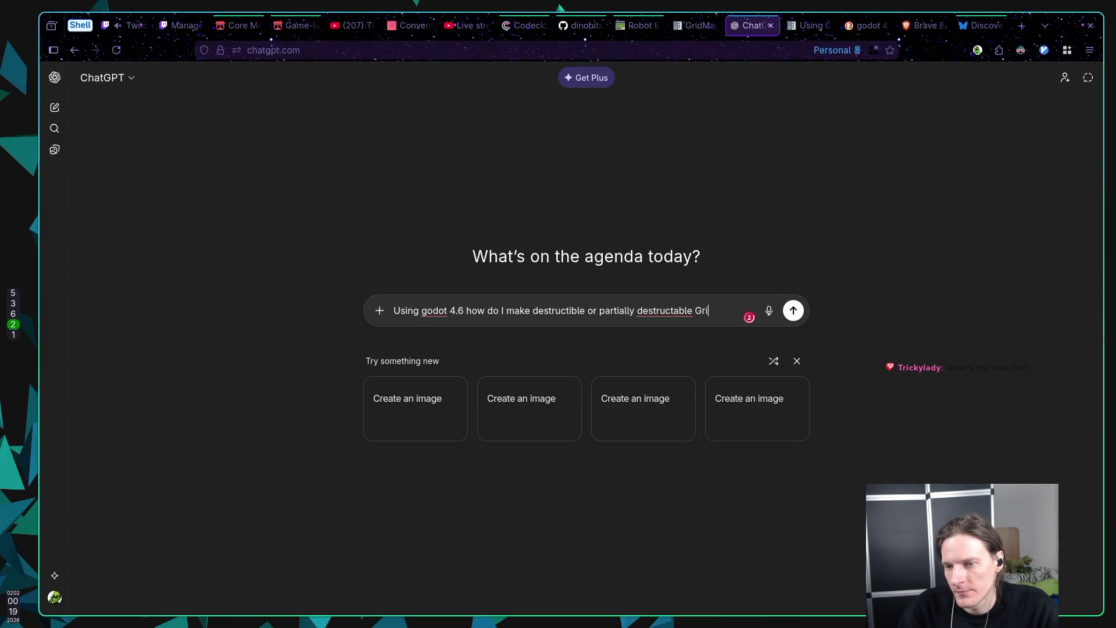
text(dMap?)
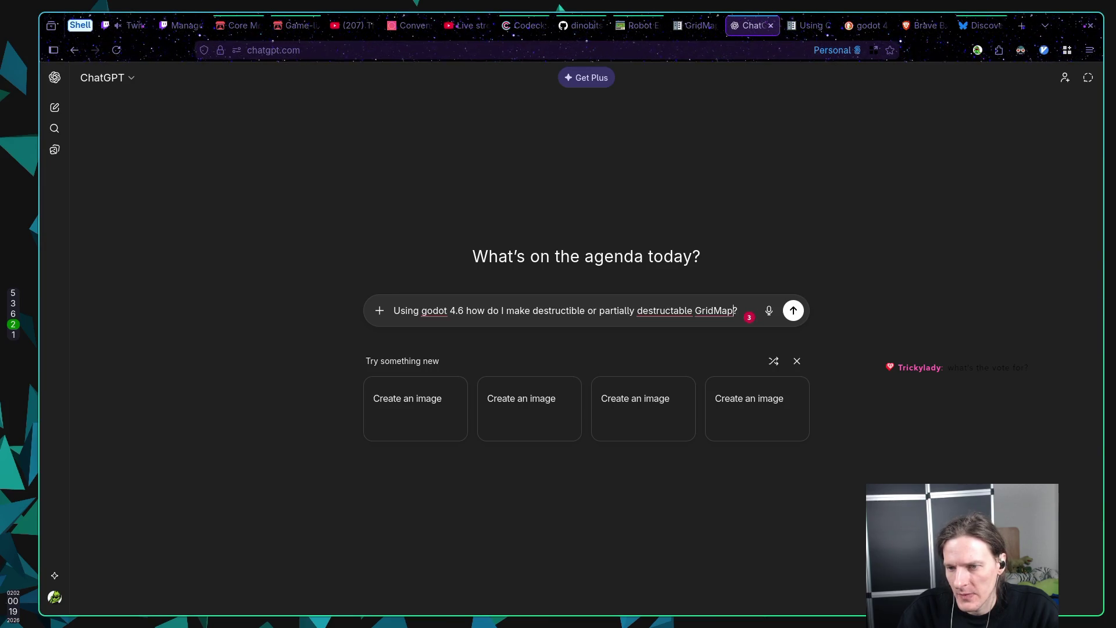
click(685, 311)
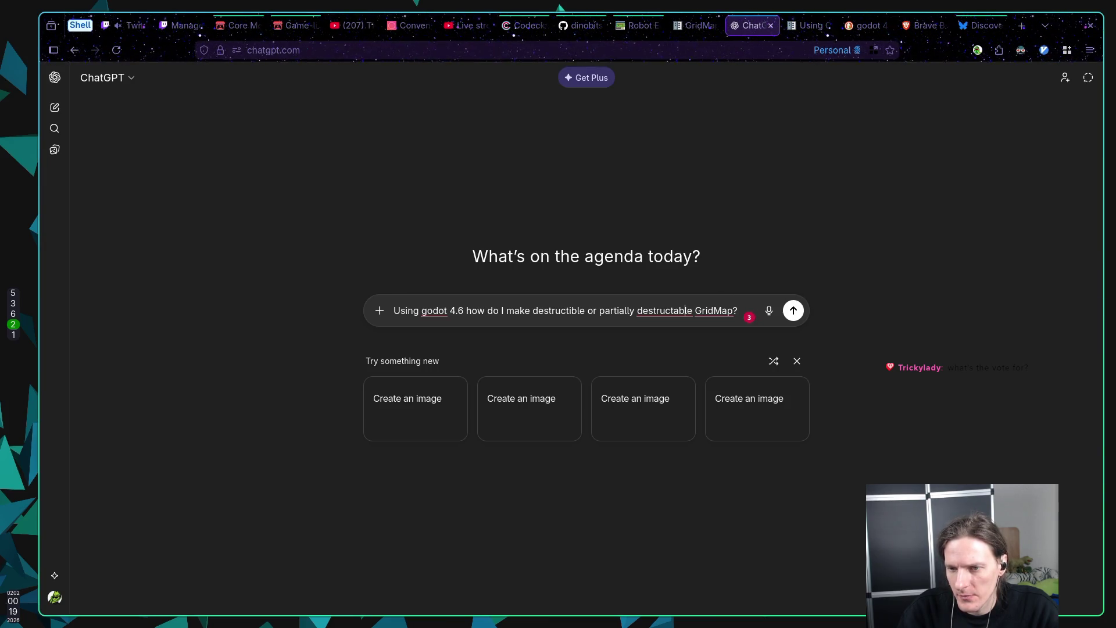
key(Return)
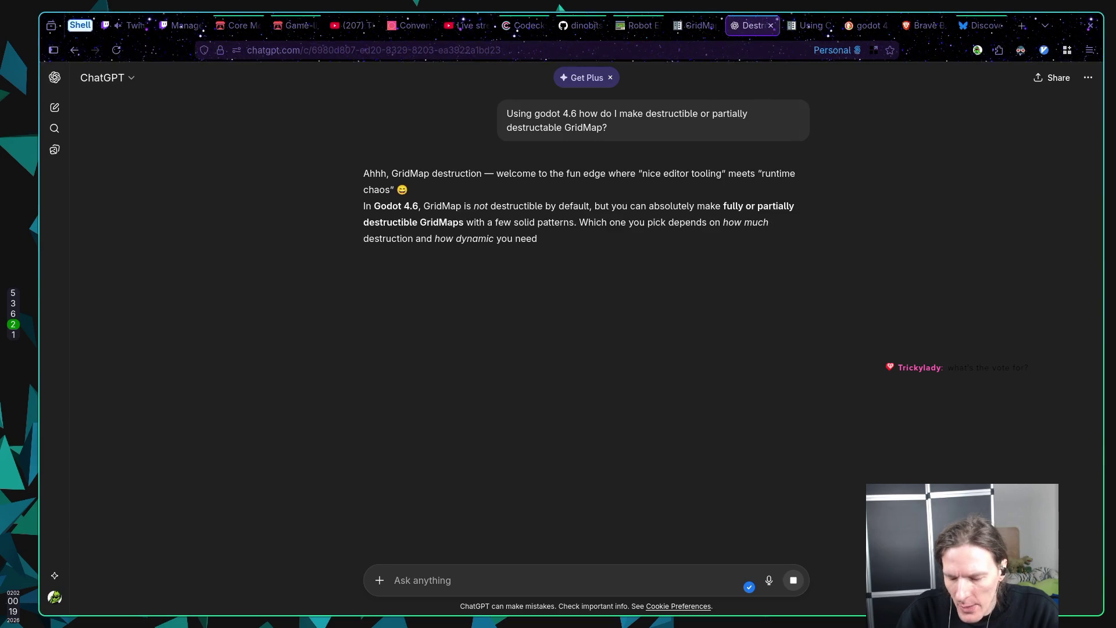
click(244, 25)
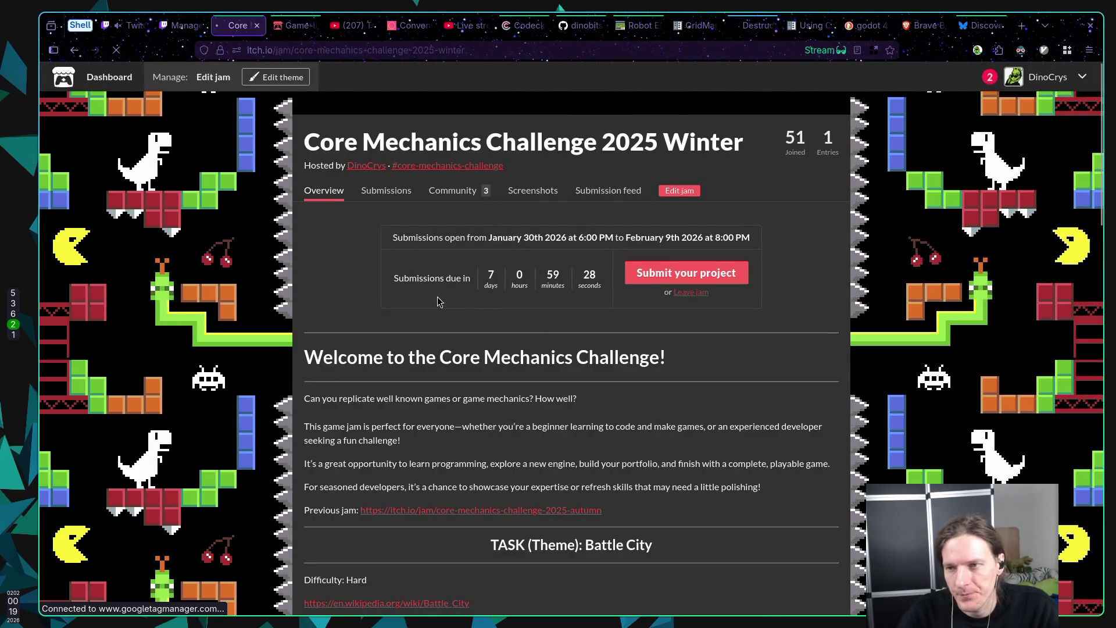
Step: Scroll to the Battle City task and highlight the 2026-02-02, 02-04 and 02-06 optional-feature vote lines
scroll(386, 299, down, 4)
scroll(433, 378, down, 2)
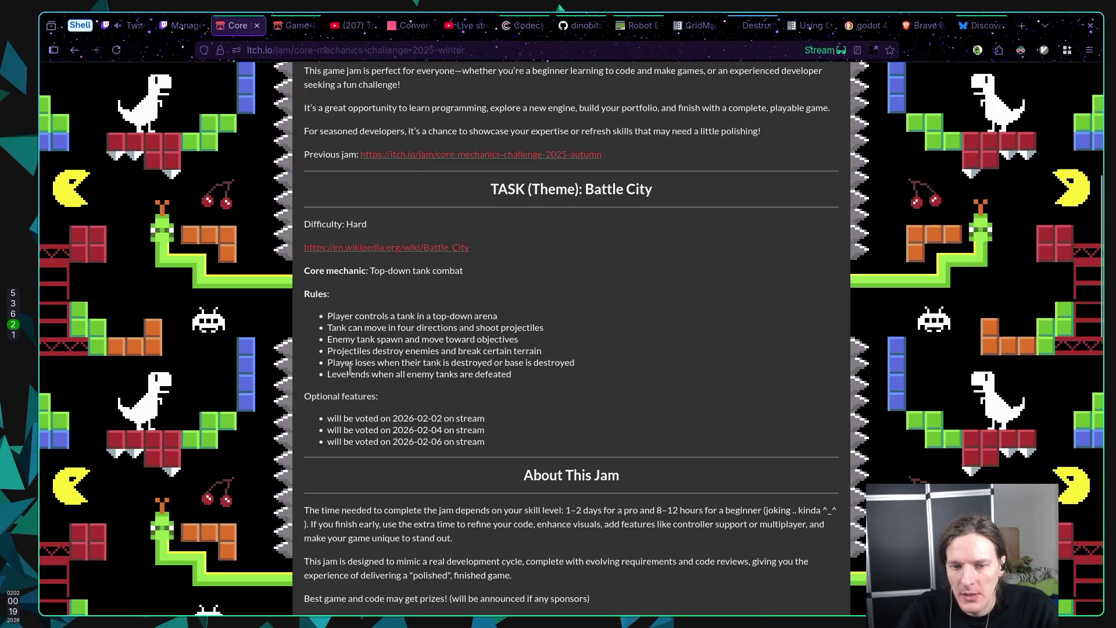
mouse_move(311, 398)
mouse_down()
mouse_move(445, 439)
mouse_move(297, 428)
mouse_up()
click(445, 439)
click(385, 428)
drag(491, 433, 309, 437)
click(386, 452)
mouse_move(487, 445)
mouse_down()
mouse_move(325, 444)
mouse_move(336, 437)
mouse_up()
click(336, 437)
mouse_move(492, 419)
mouse_down()
mouse_move(321, 427)
mouse_move(505, 424)
mouse_up()
click(319, 421)
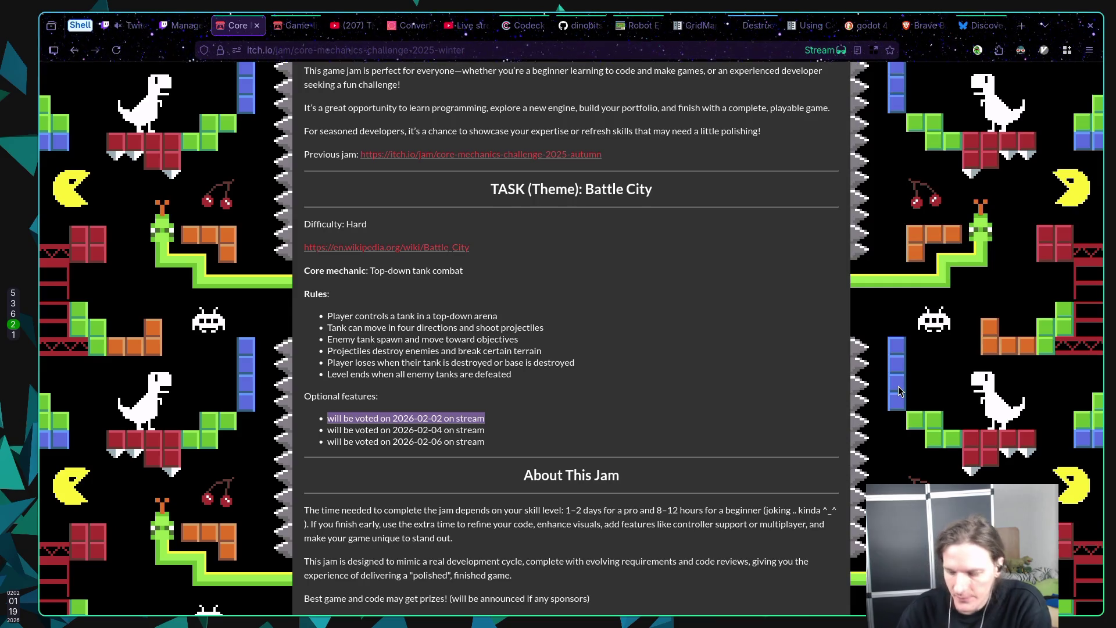
key(super+6)
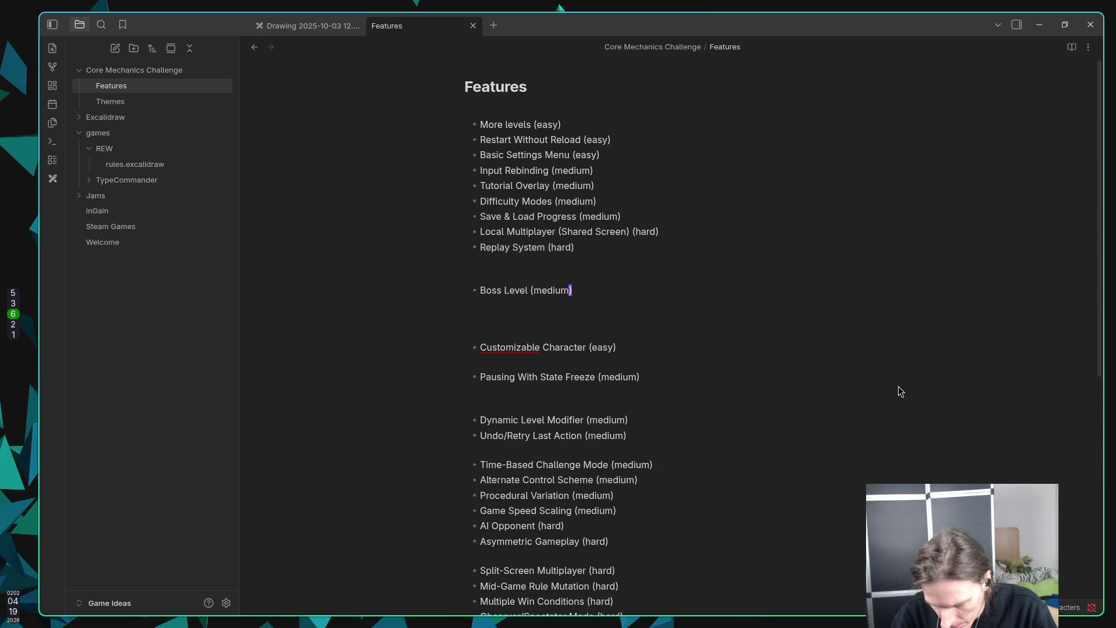
Step: Select the closing bracket of the Boss Level (medium) item in the Features note
key(shift+Left)
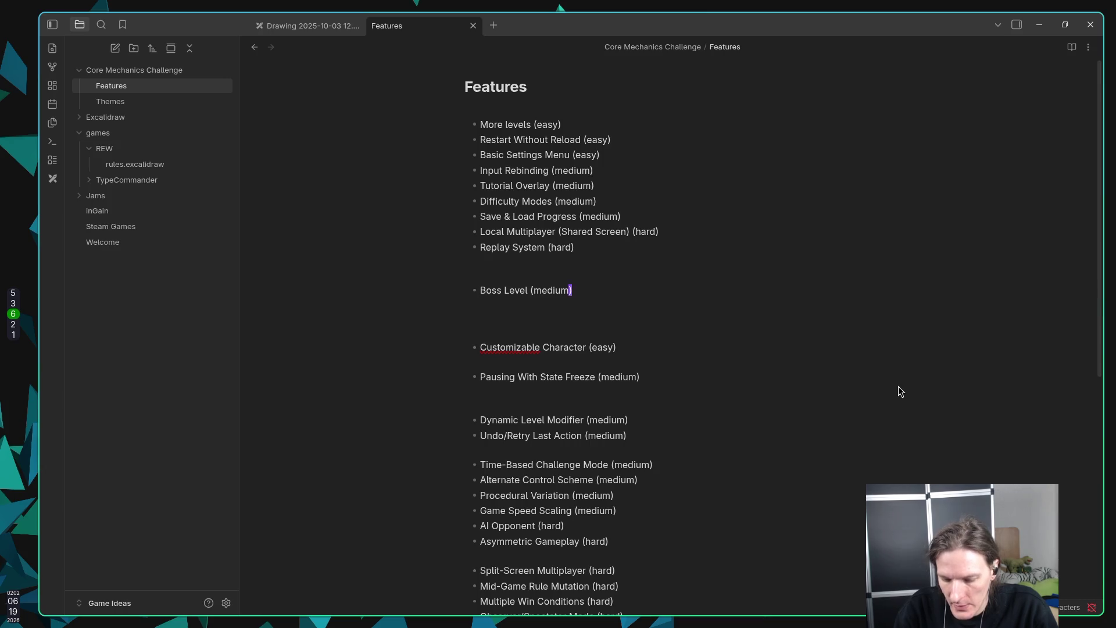
key(Up)
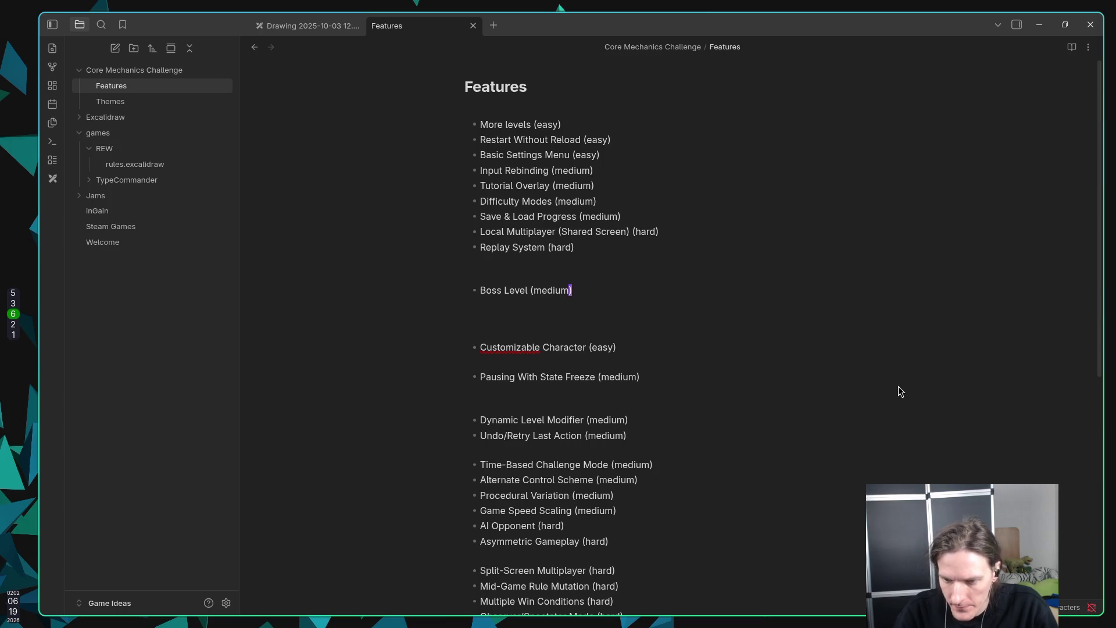
scroll(900, 391, down, 2)
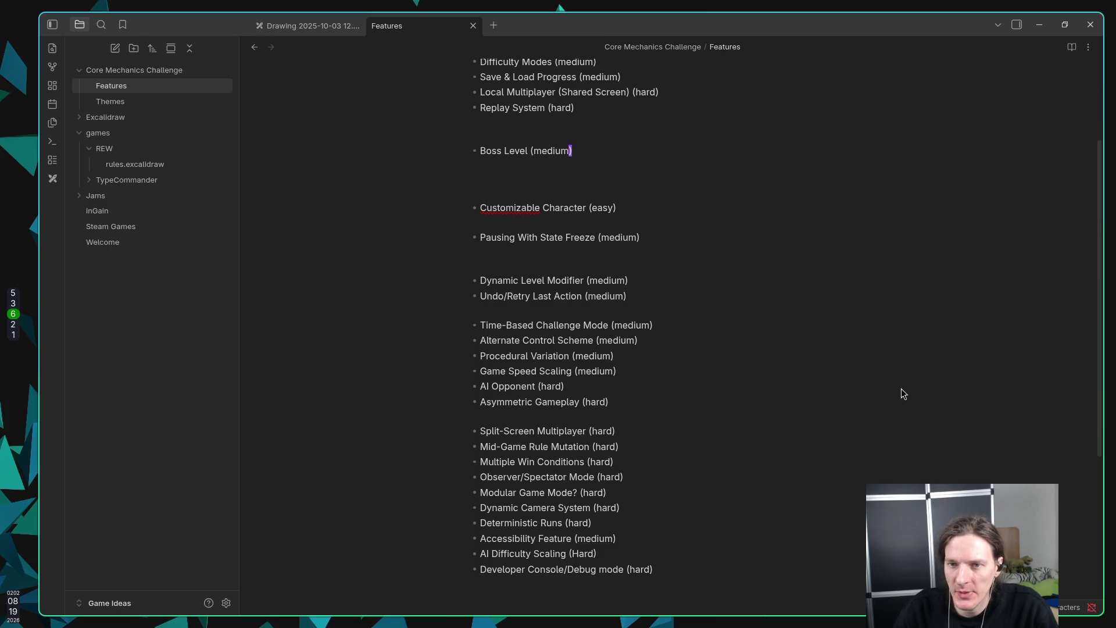
scroll(889, 389, up, 3)
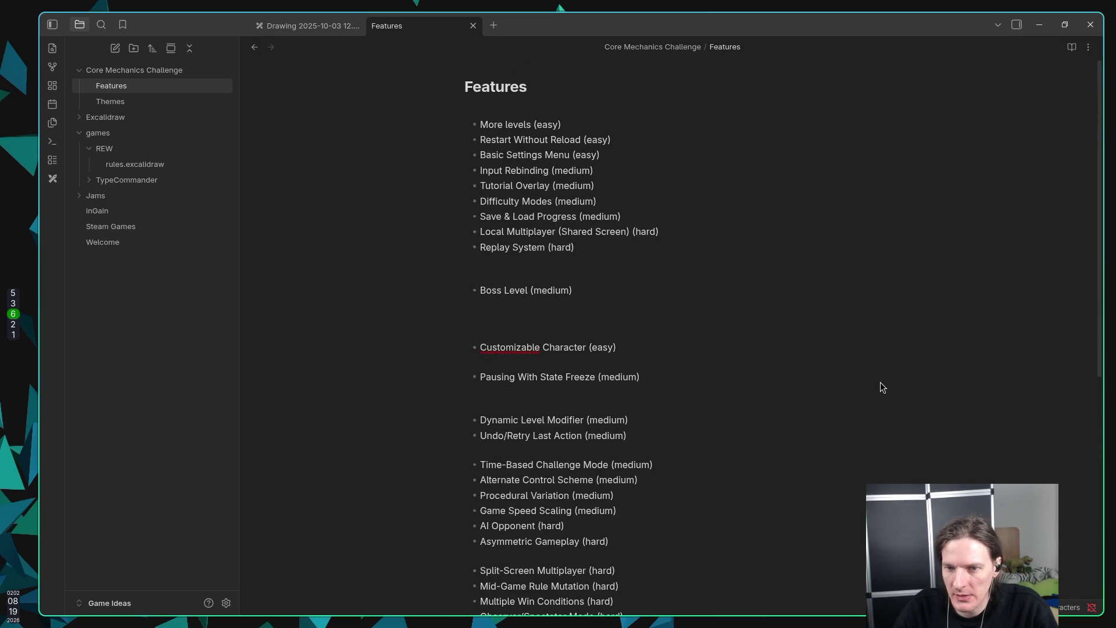
scroll(880, 382, down, 3)
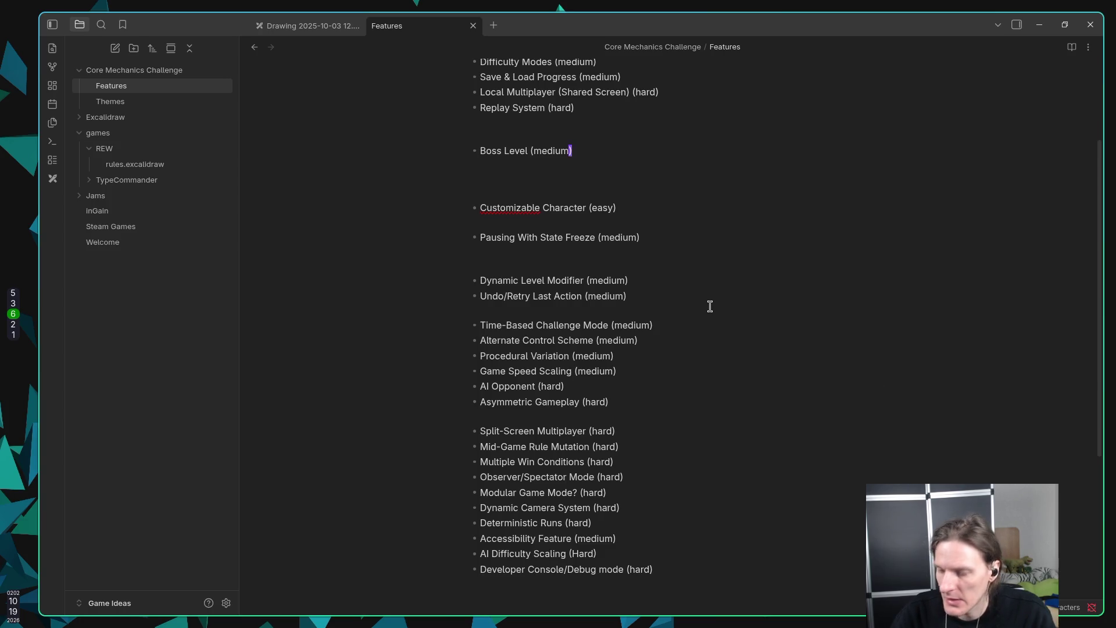
key(Return)
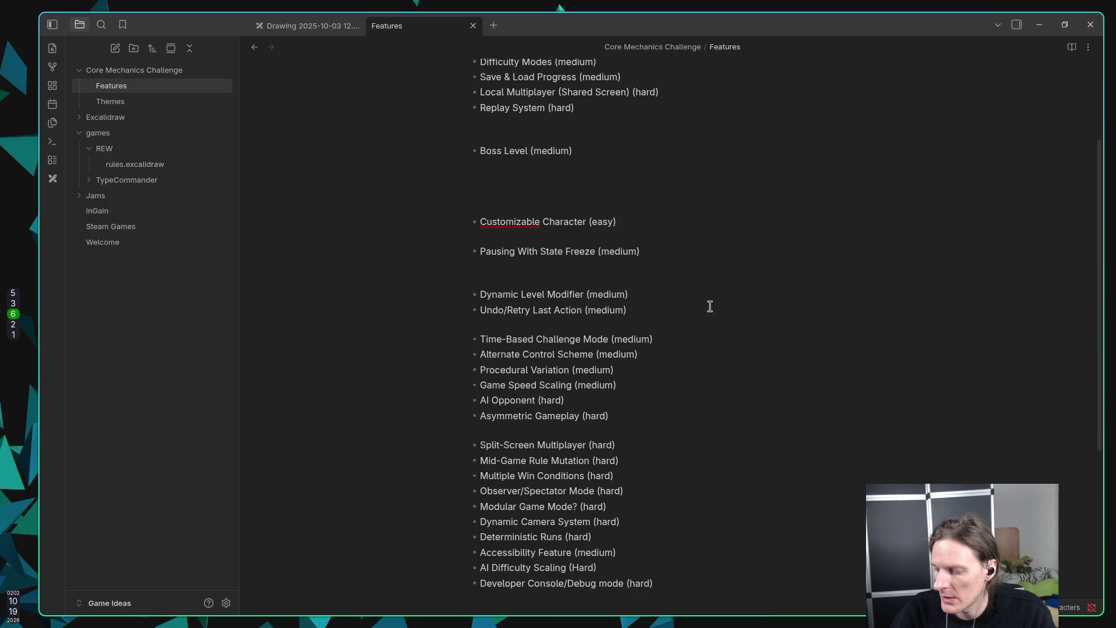
Step: Add '* Score Combo System (medium)' below Boss Level in the Features note, then return to the jam page
text(*)
text( Score)
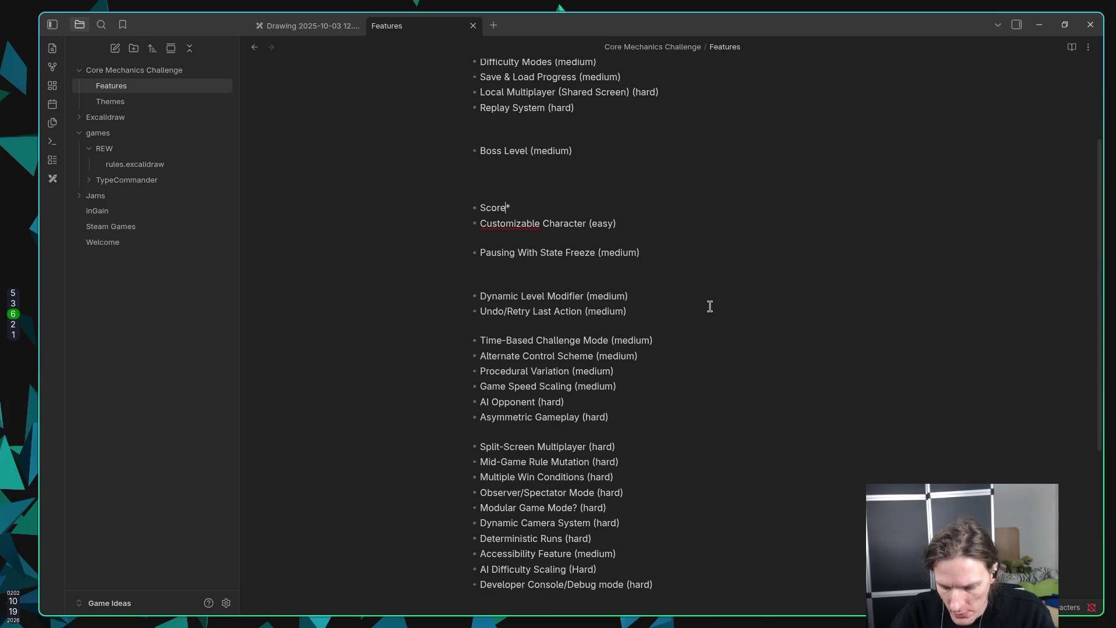
text( Combo System)
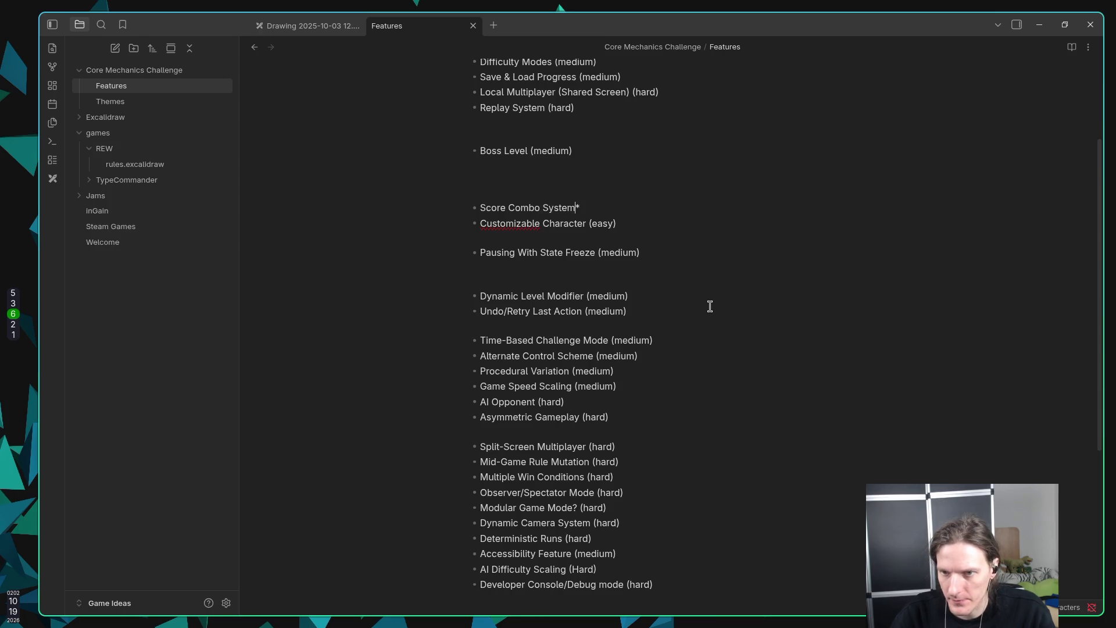
key(Delete)
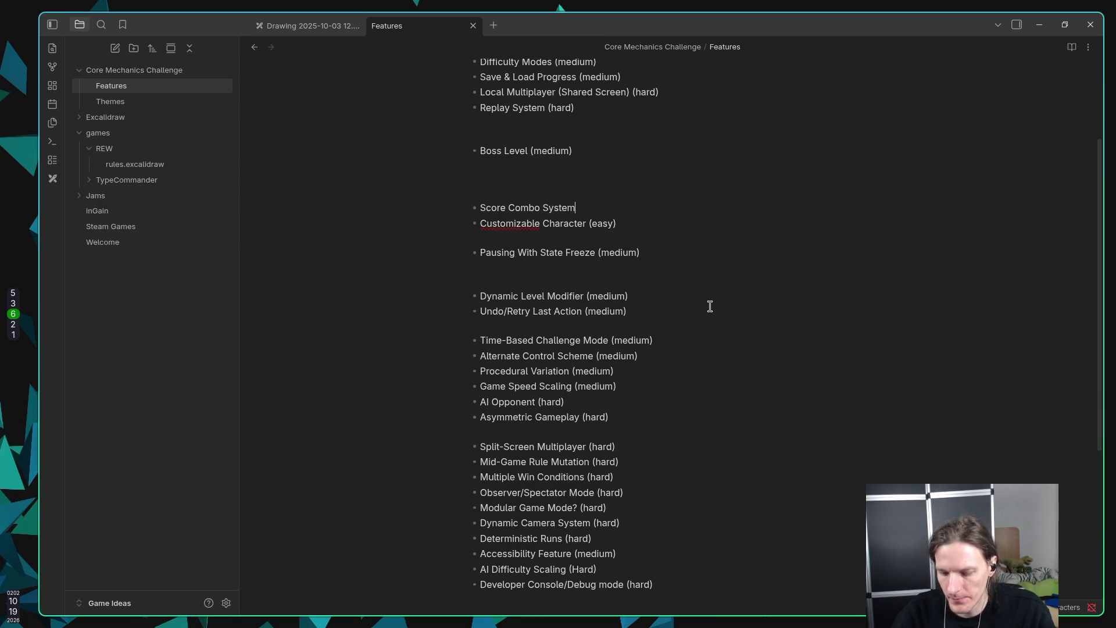
text((medium)
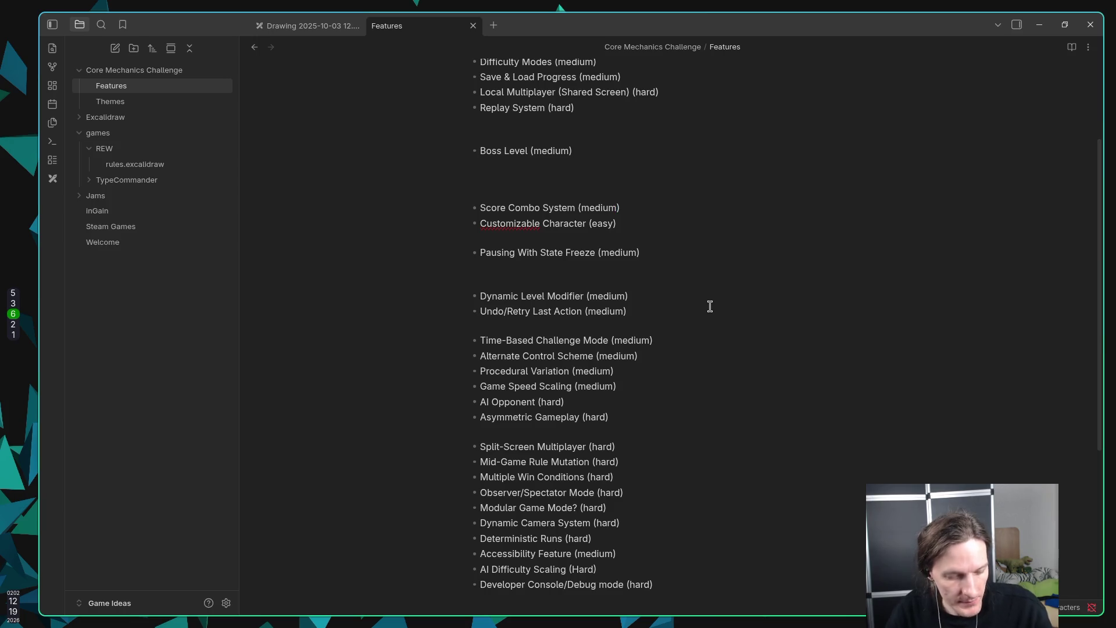
key(super+5)
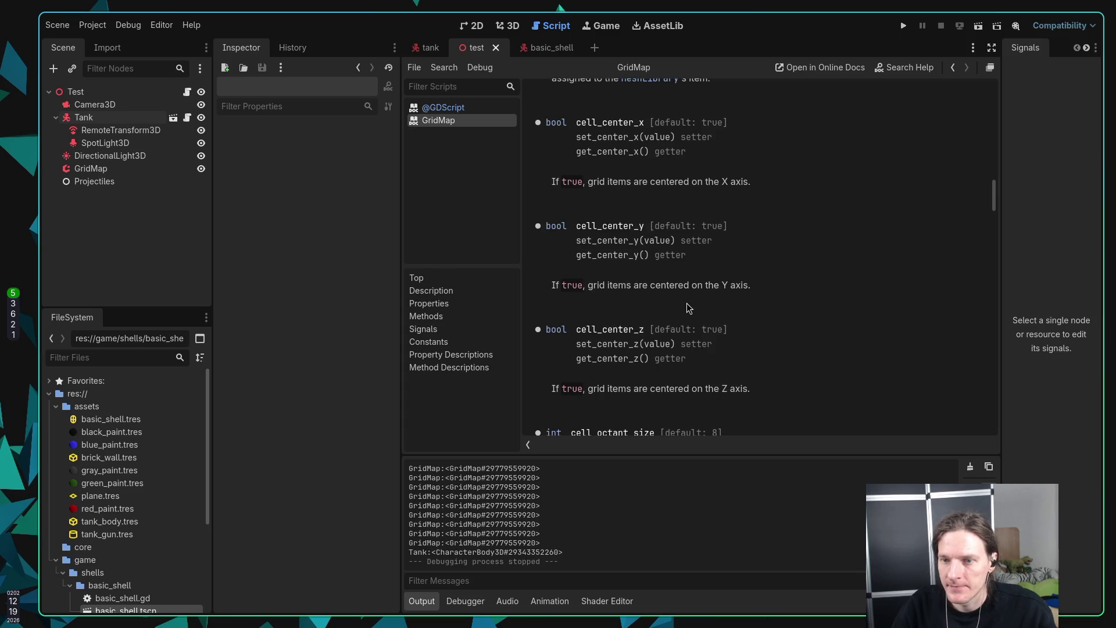
key(super+2)
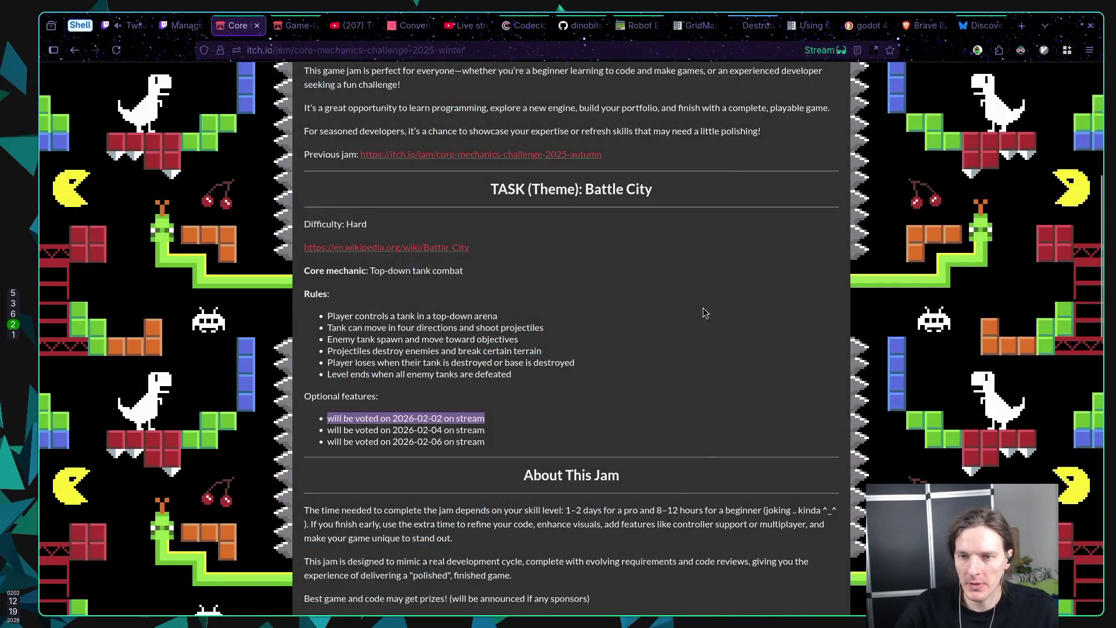
Step: Scroll the jam page to the TASK (Theme): Battle City heading and highlight it
scroll(700, 308, up, 3)
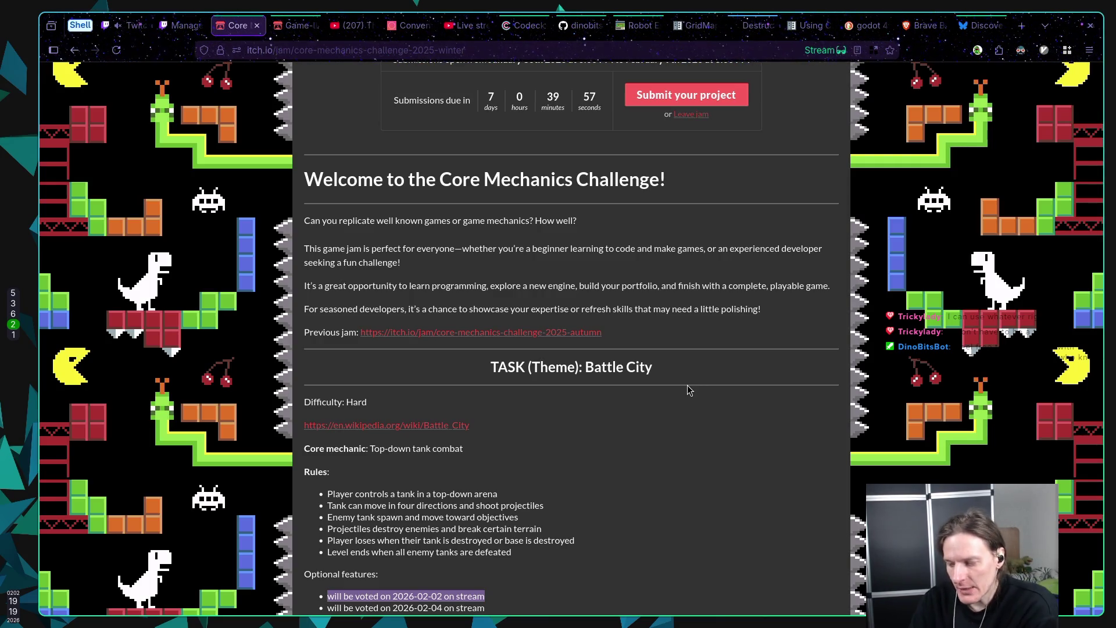
click(352, 489)
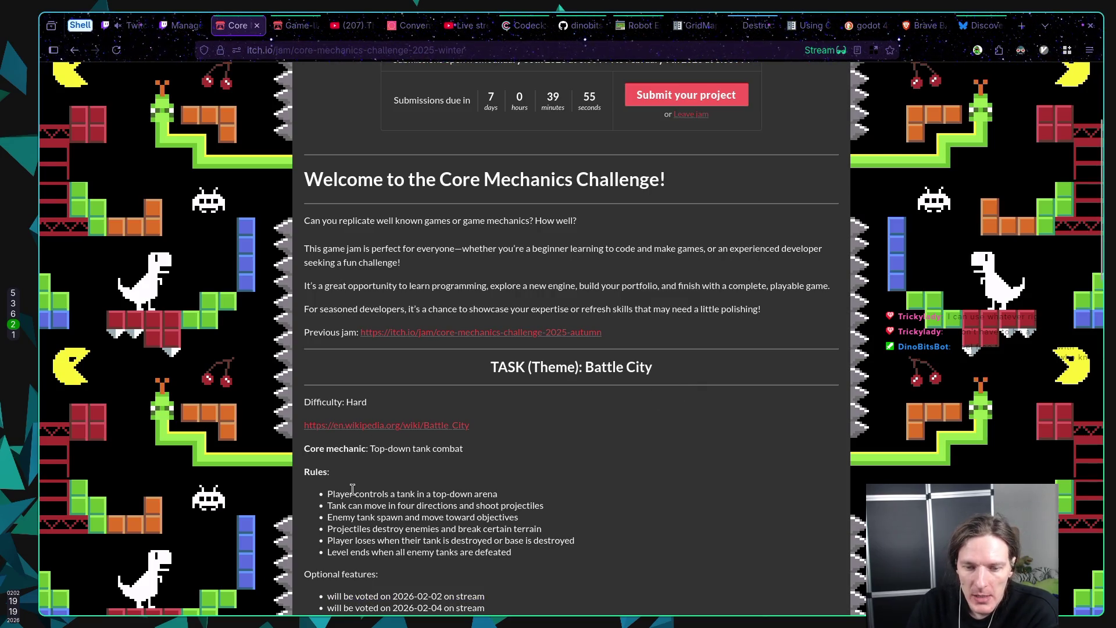
scroll(352, 489, down, 2)
drag(584, 249, 660, 246)
click(660, 246)
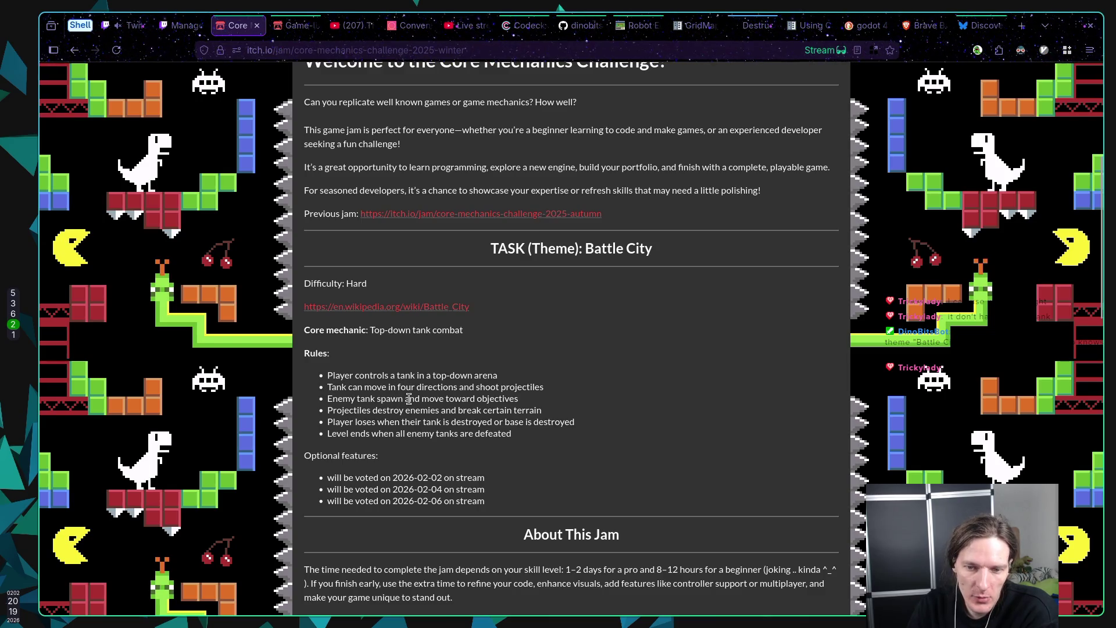
Step: Highlight the Tank movement and player-loses rules, including 'tank is destroyed', while reading
drag(334, 388, 389, 386)
click(393, 415)
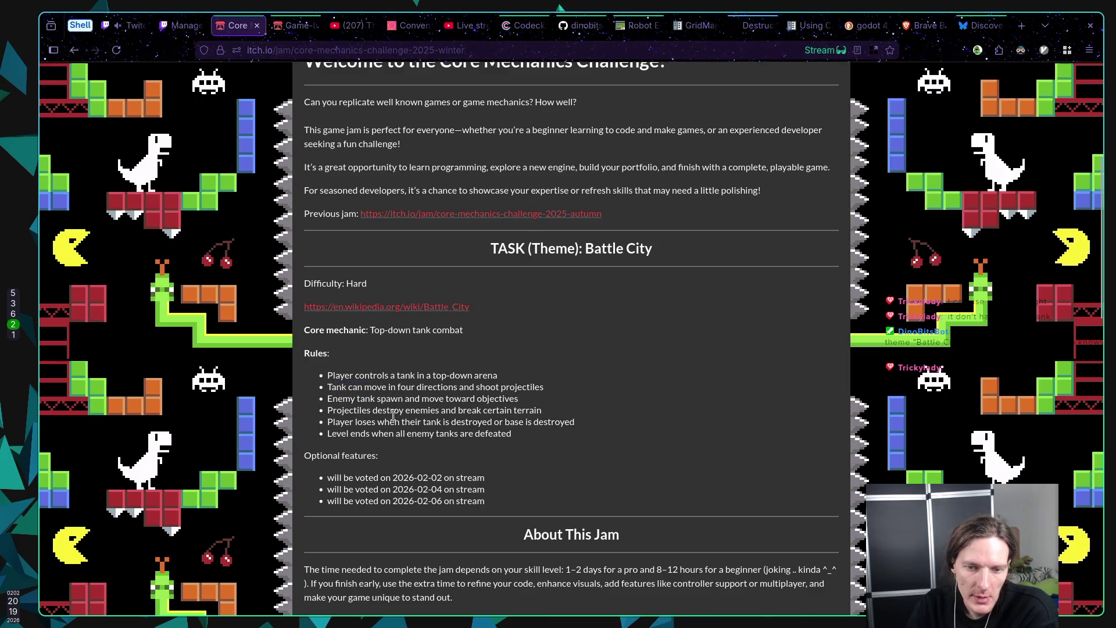
double_click(333, 386)
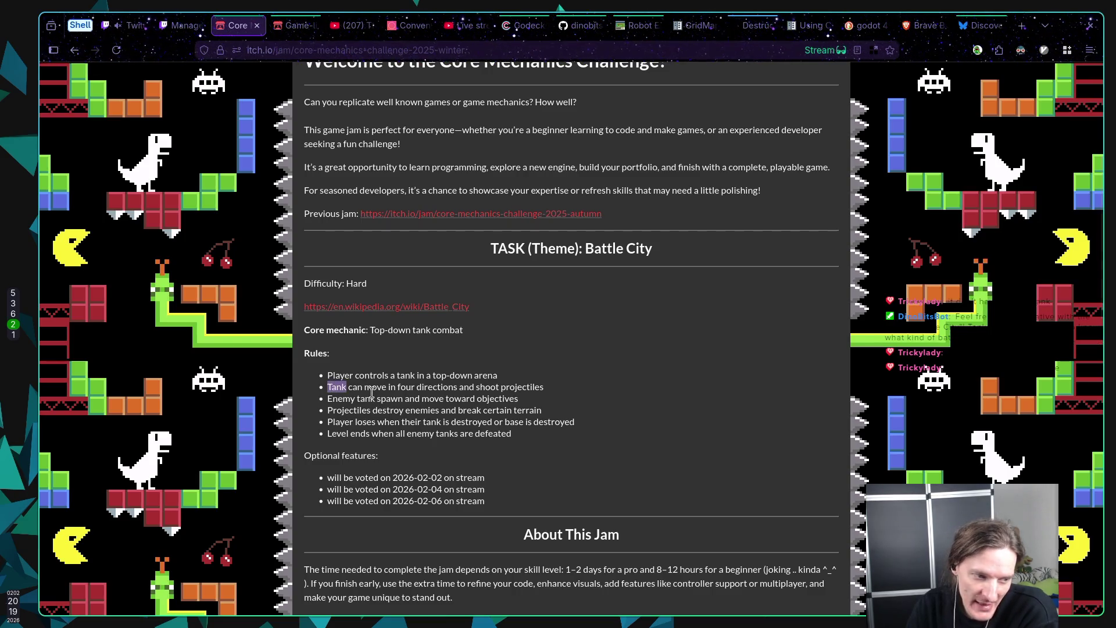
click(372, 390)
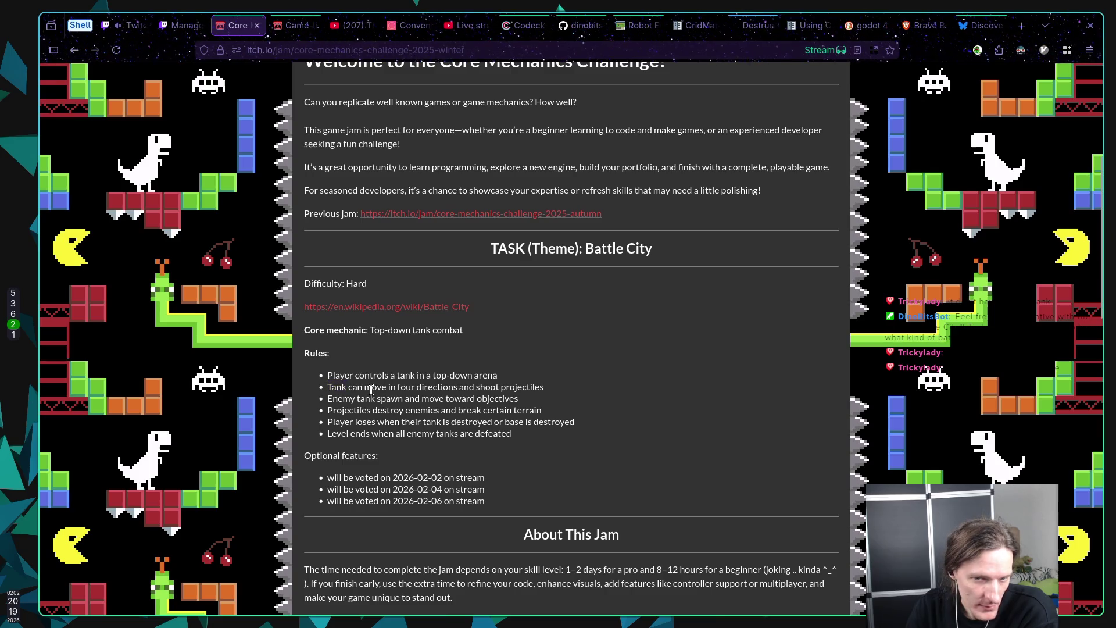
double_click(331, 388)
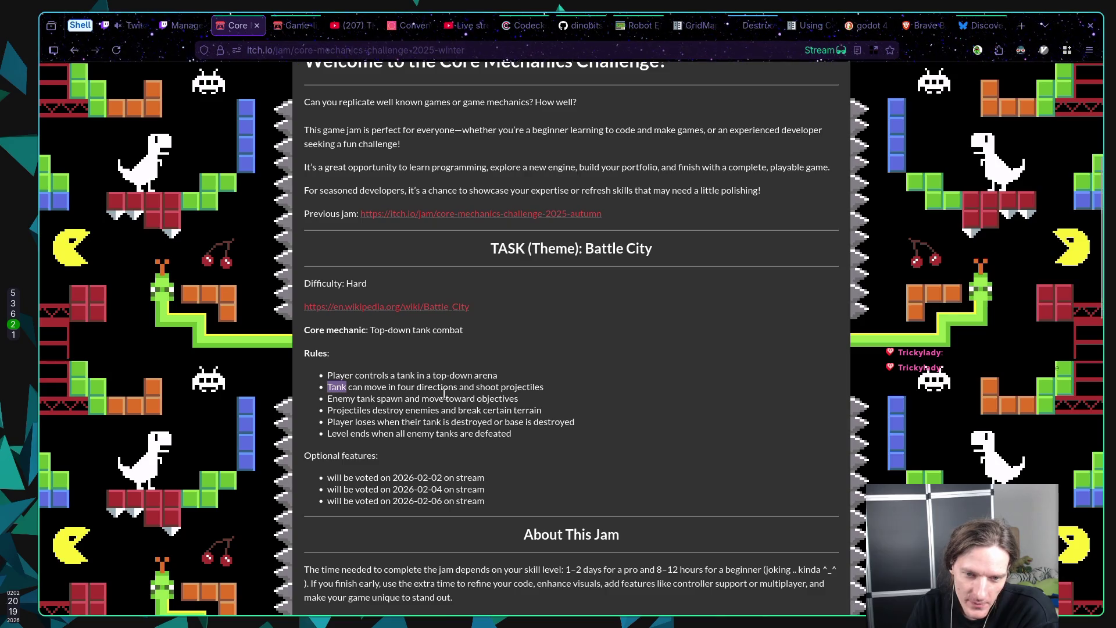
click(350, 387)
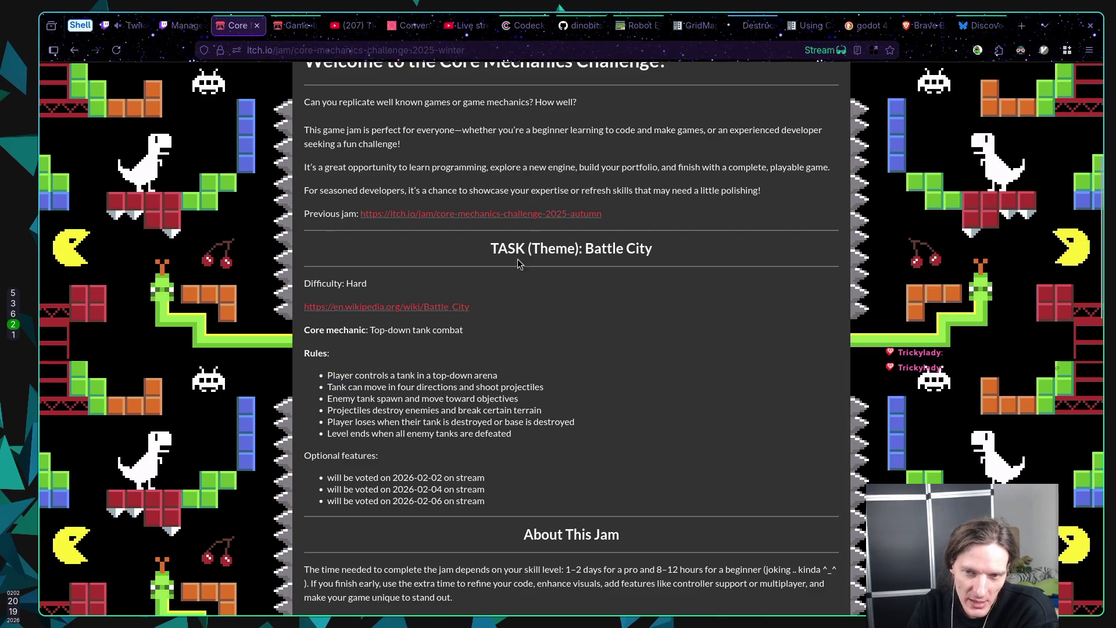
drag(358, 386, 461, 421)
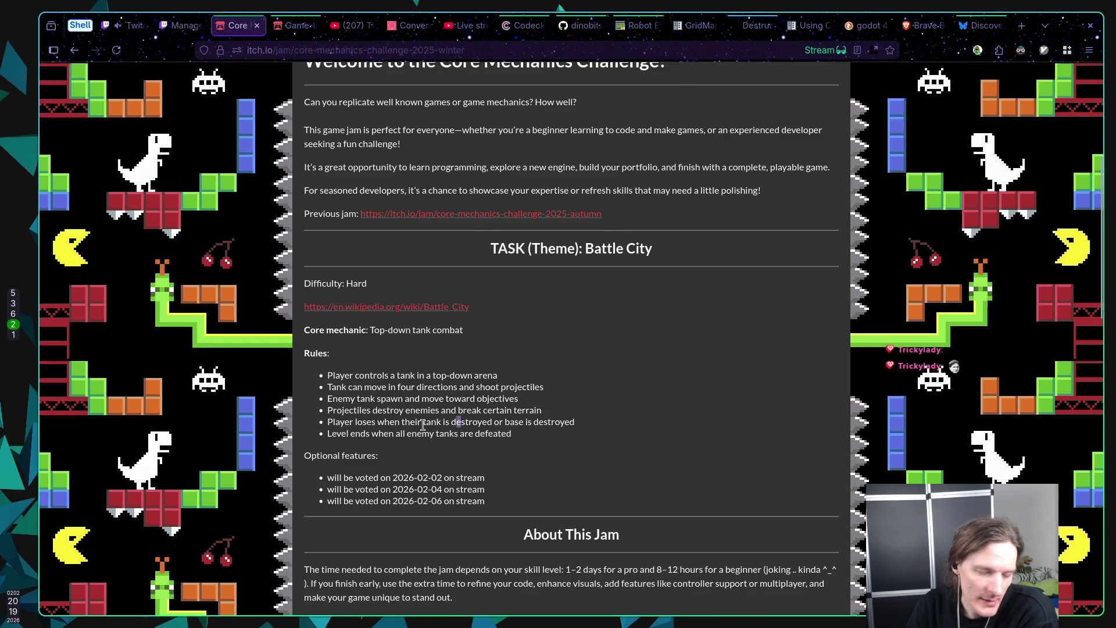
click(507, 430)
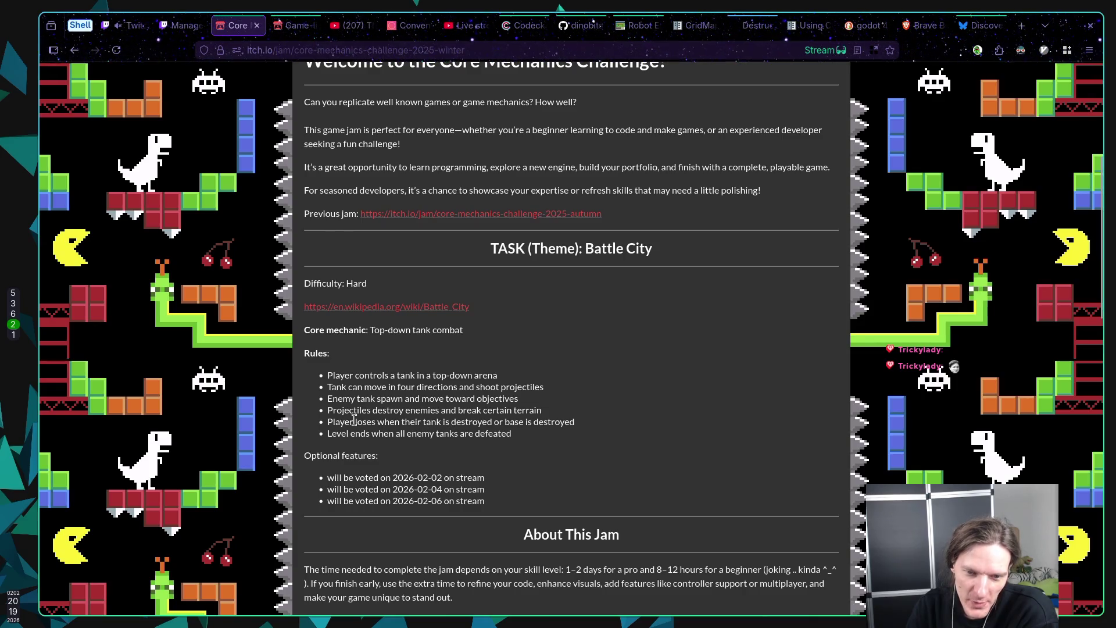
drag(427, 422, 480, 421)
click(479, 419)
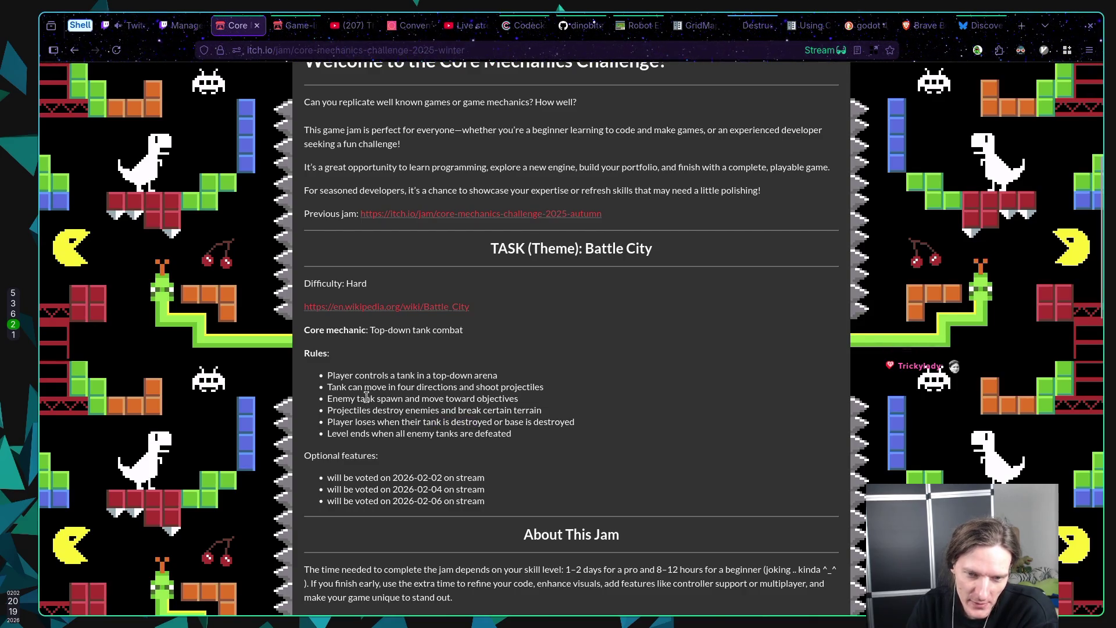
Step: Highlight 'in four directions and shoot projectiles', then nearly the whole rules list
mouse_move(357, 374)
mouse_down()
mouse_move(491, 375)
mouse_move(361, 375)
mouse_move(465, 389)
mouse_up()
click(483, 375)
click(365, 375)
click(458, 388)
drag(388, 386, 466, 386)
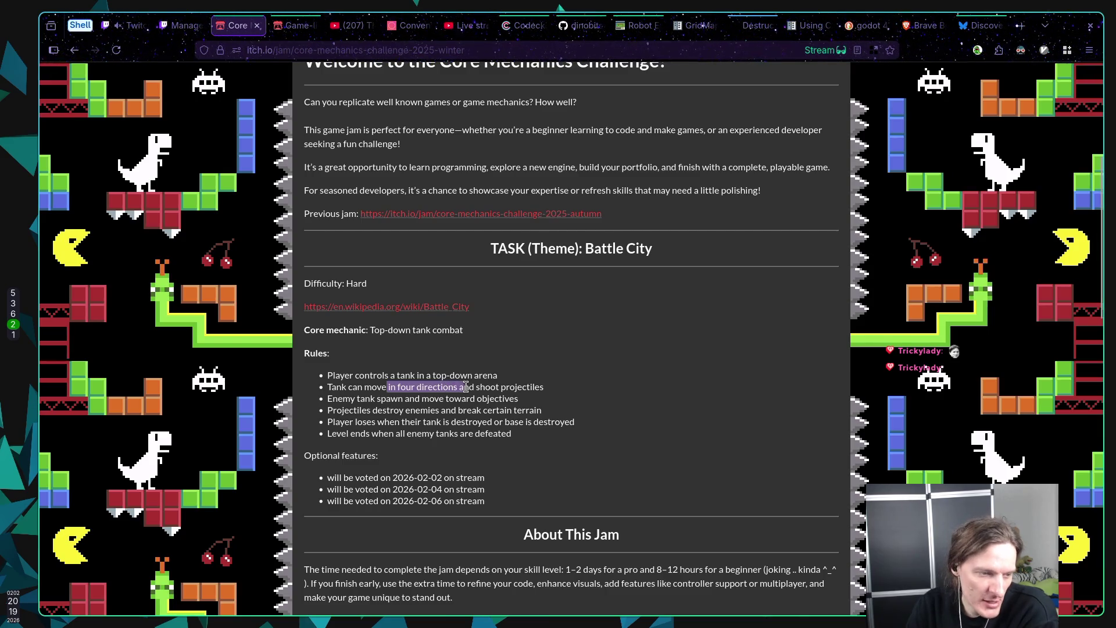
click(418, 387)
drag(388, 387, 580, 386)
click(359, 386)
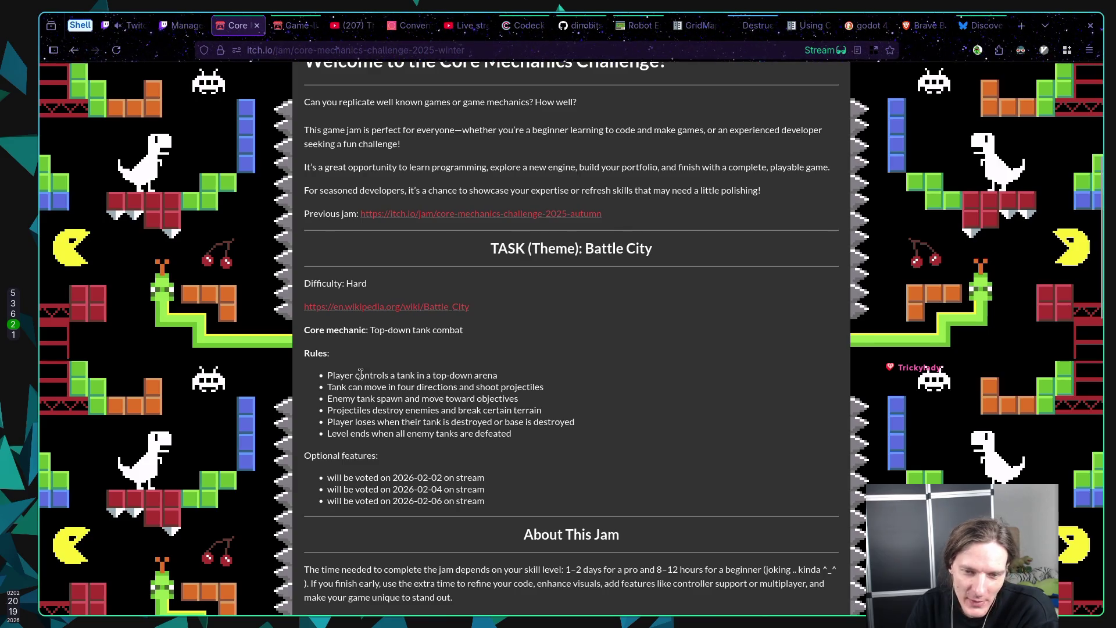
drag(356, 375, 484, 433)
click(527, 439)
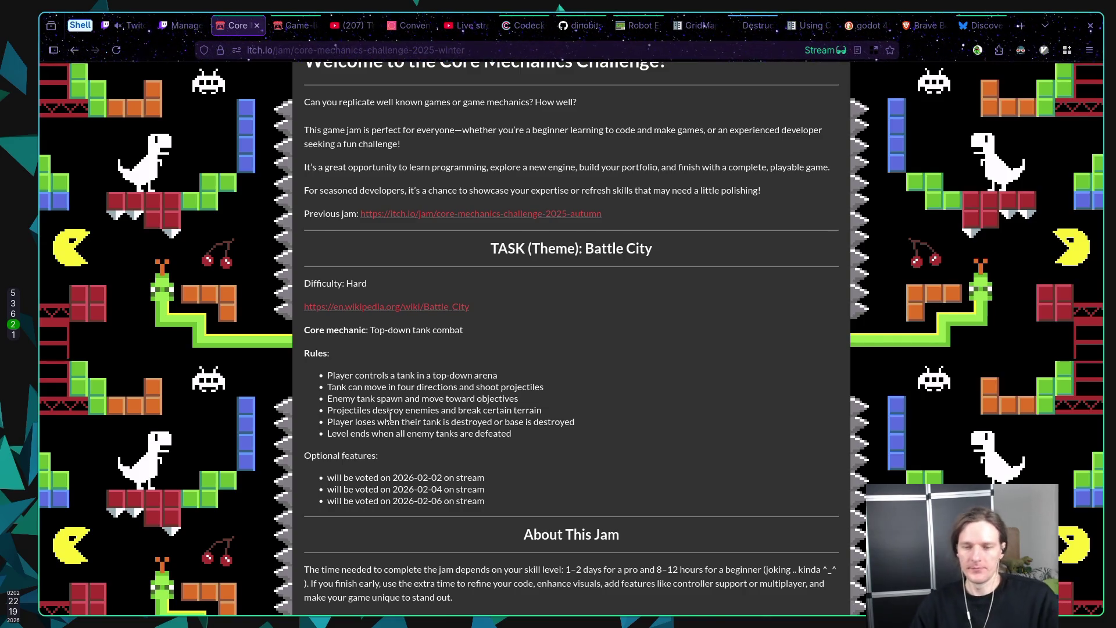
key(super+5)
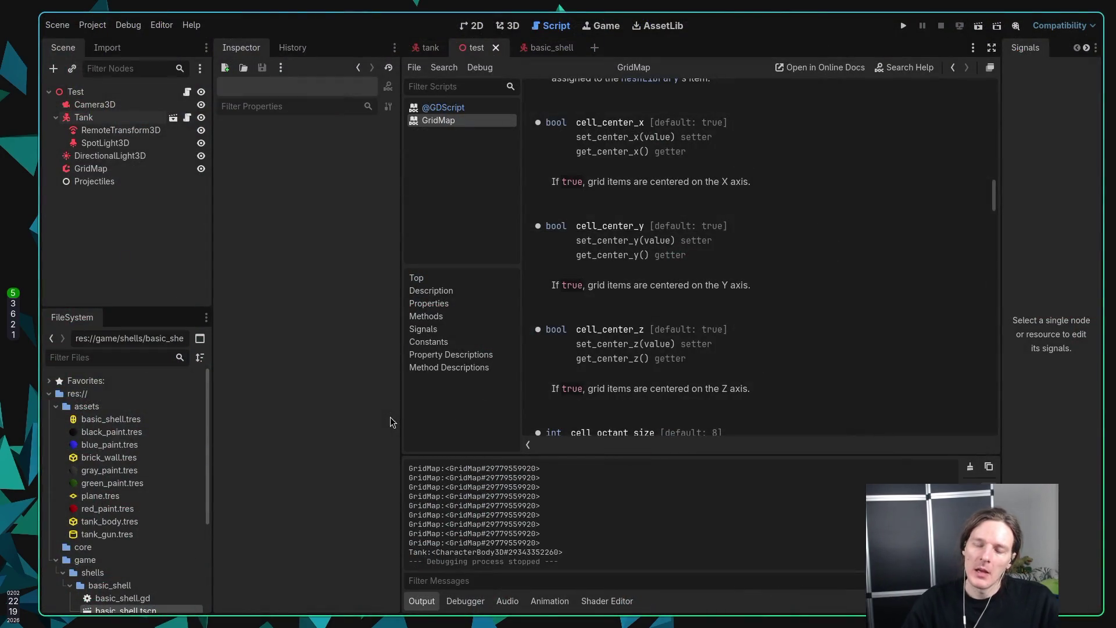
Step: Return to the browser and reopen the ChatGPT conversation about destructible GridMaps
key(super+3)
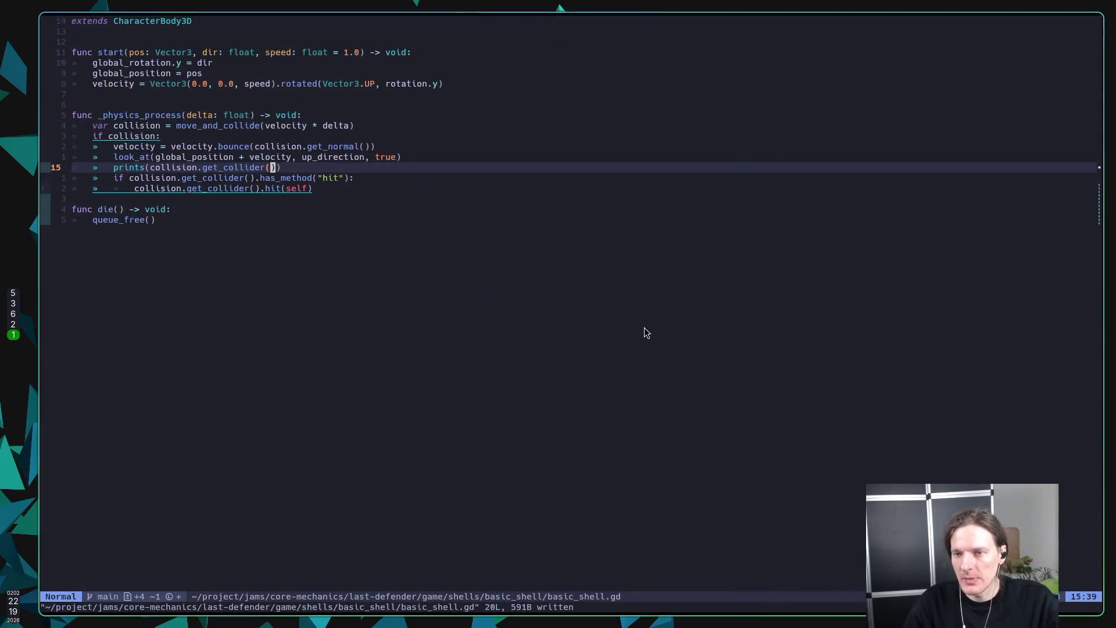
key(super+2)
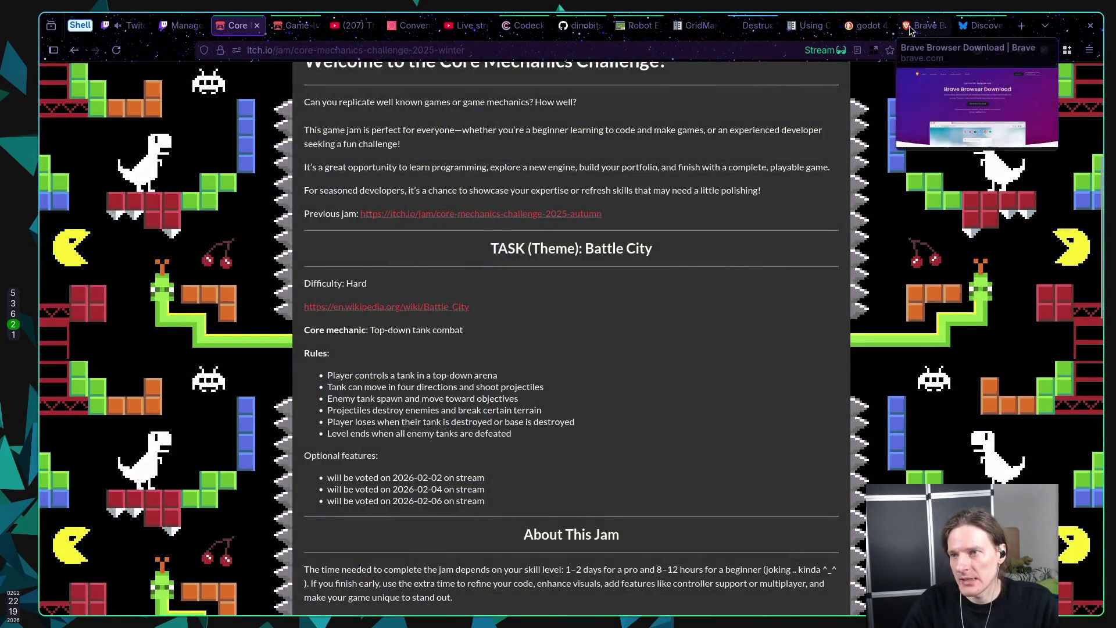
click(756, 25)
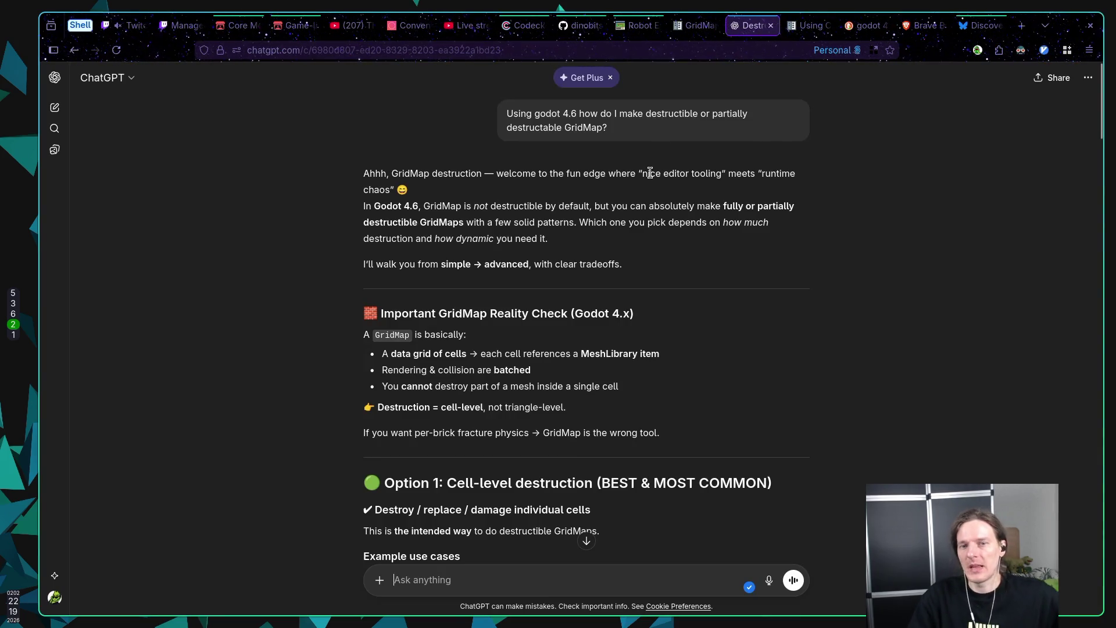
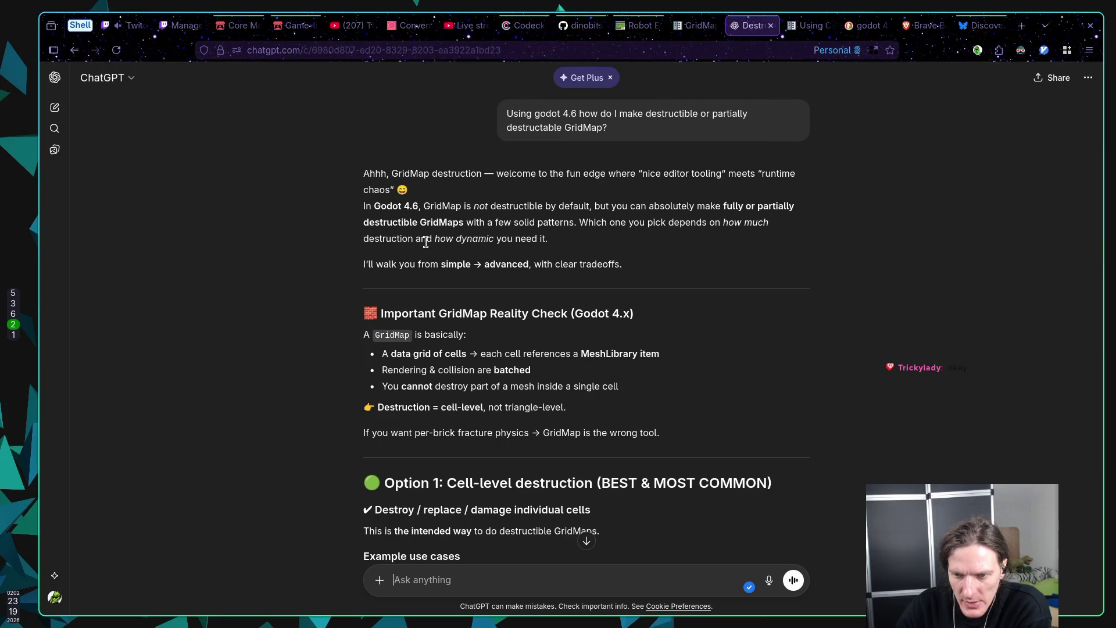
Step: Read down the current page, highlighting the PackedScene spawning step along the way
scroll(425, 242, down, 2)
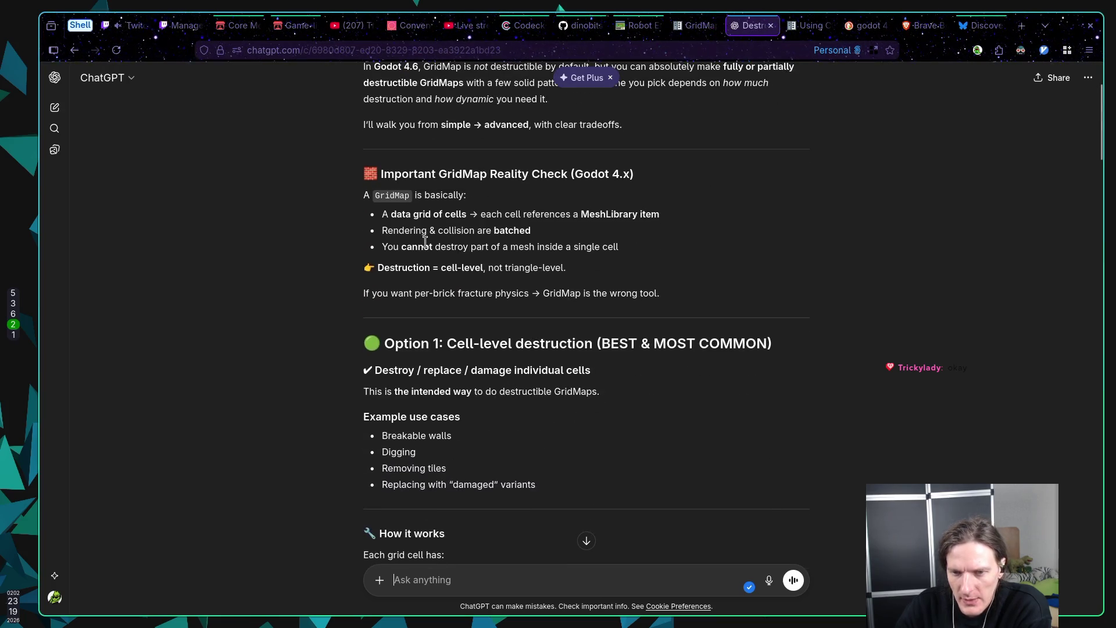
scroll(424, 242, down, 2)
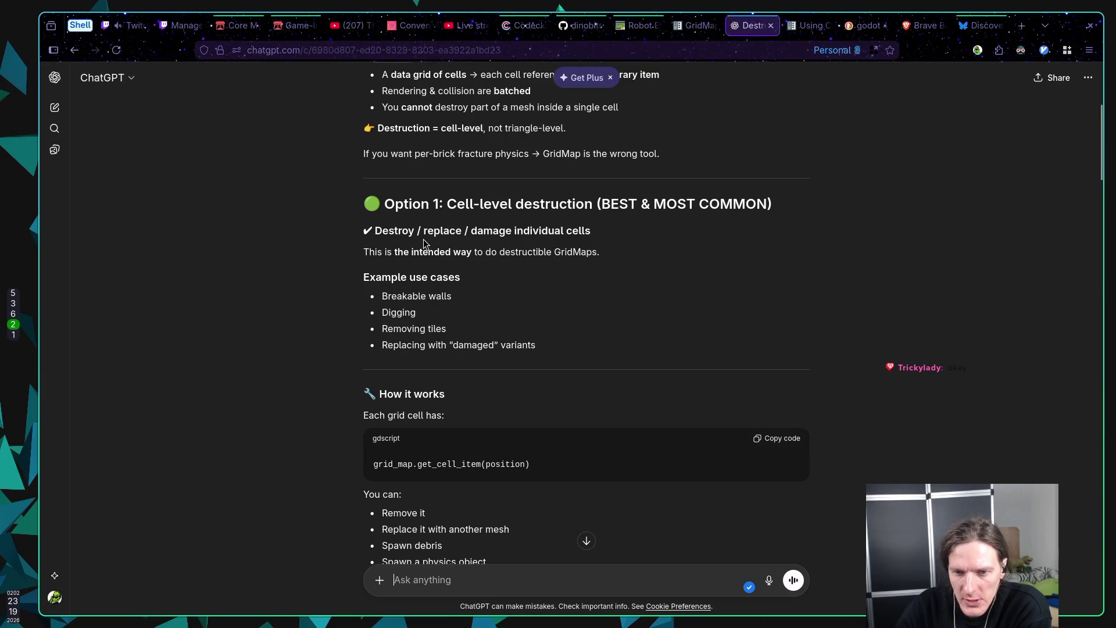
scroll(424, 243, down, 2)
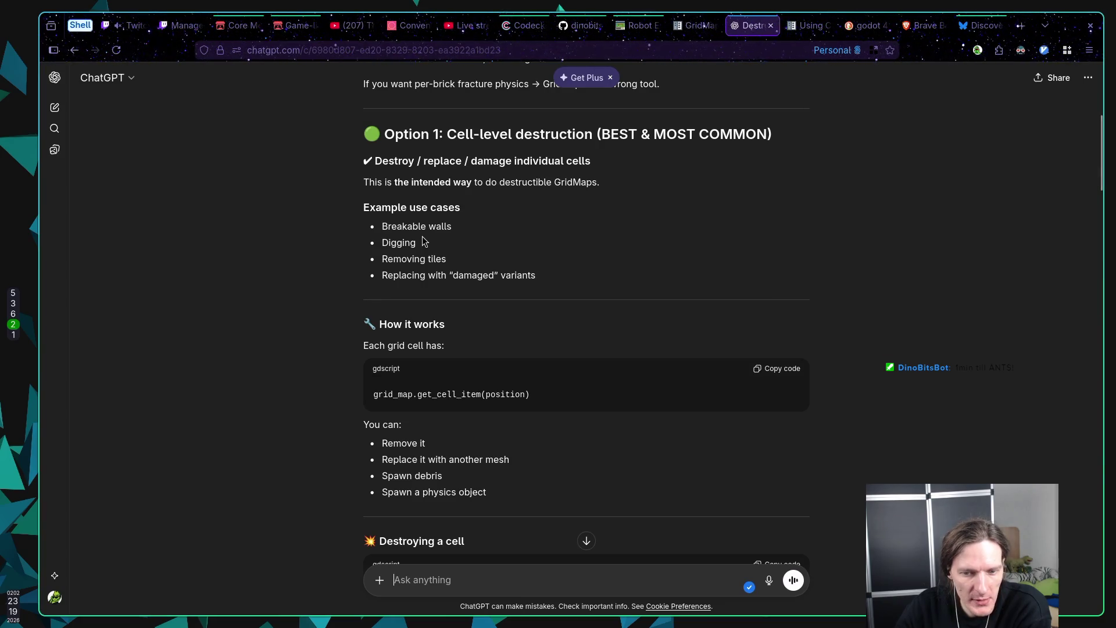
scroll(423, 241, down, 1)
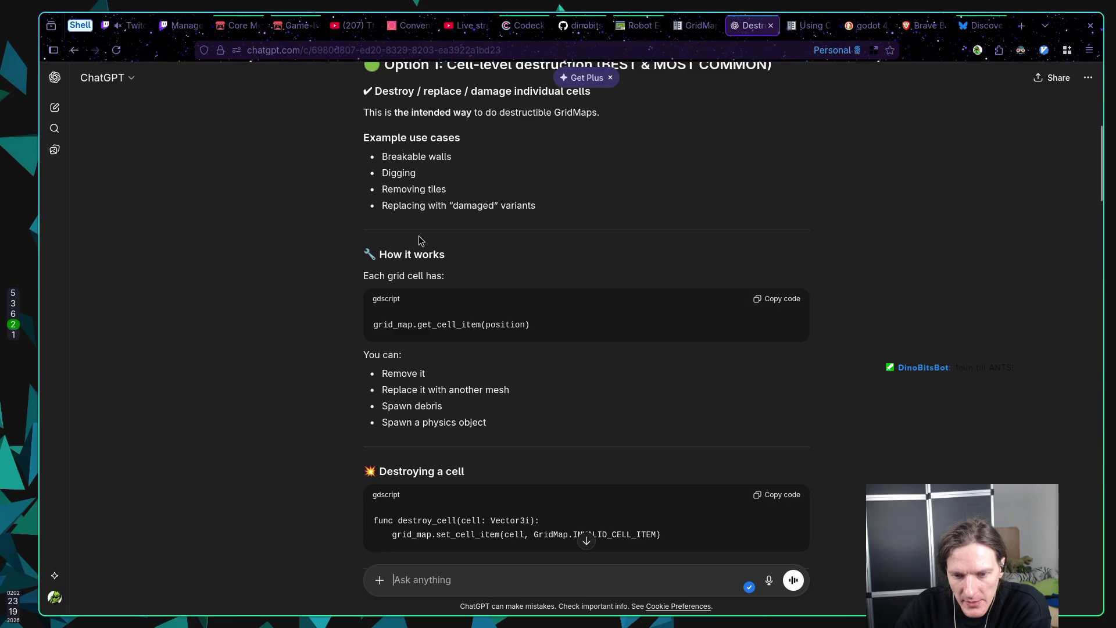
scroll(419, 236, down, 1)
scroll(421, 241, up, 1)
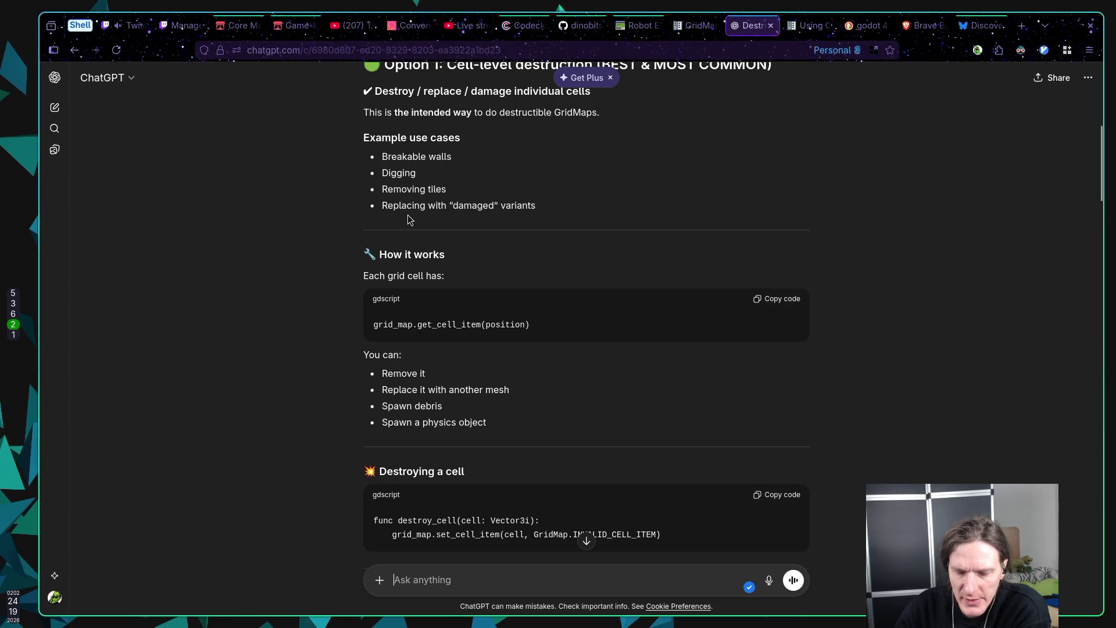
scroll(405, 216, down, 1)
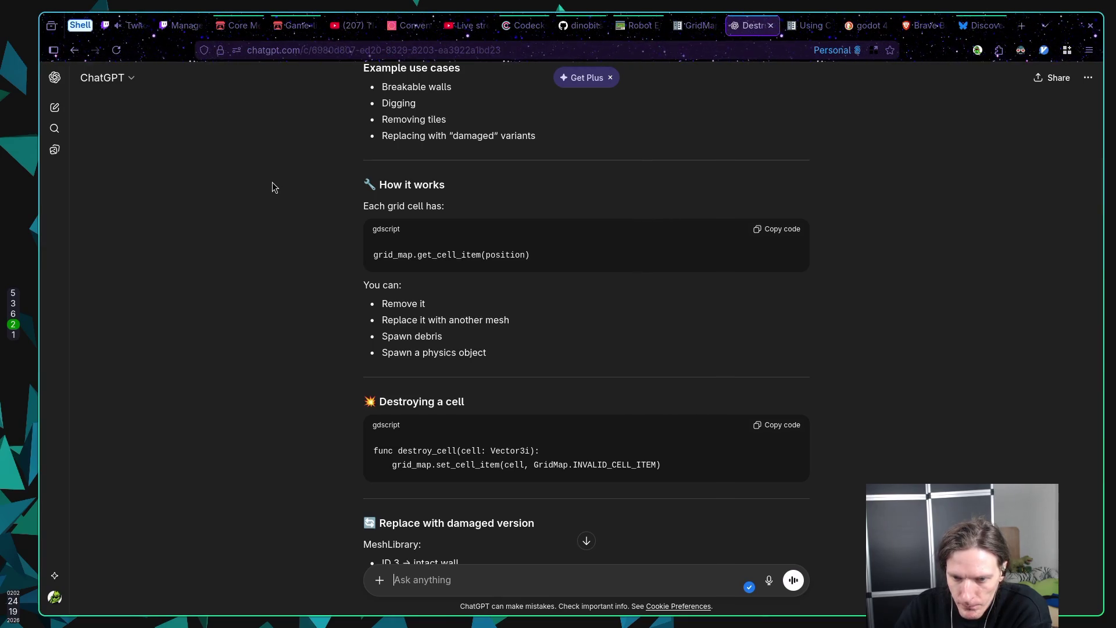
scroll(274, 186, down, 3)
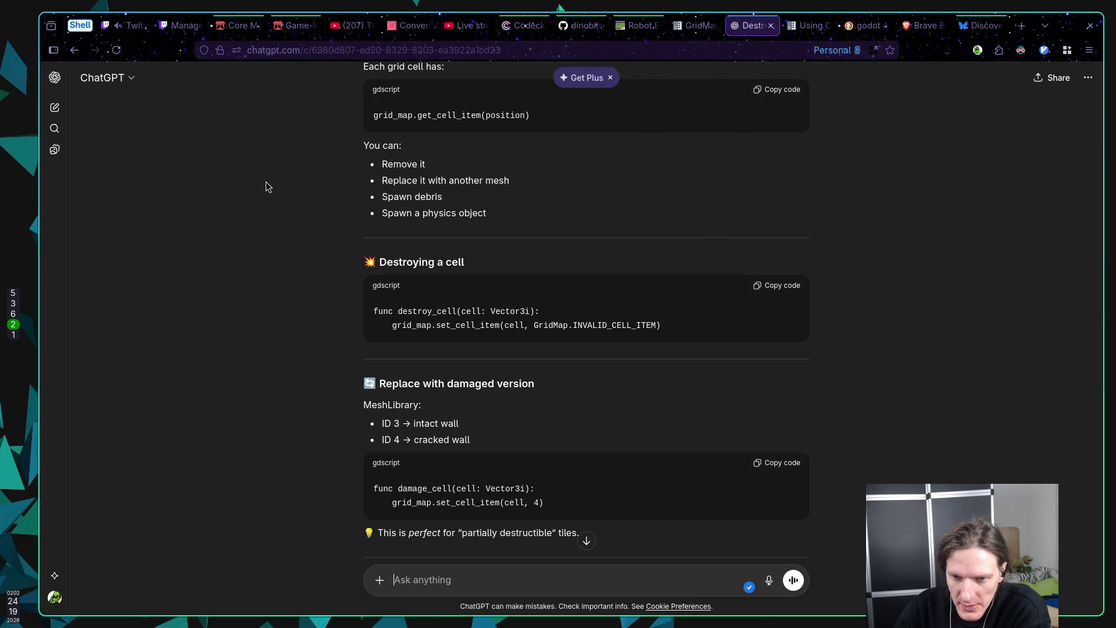
scroll(266, 187, down, 2)
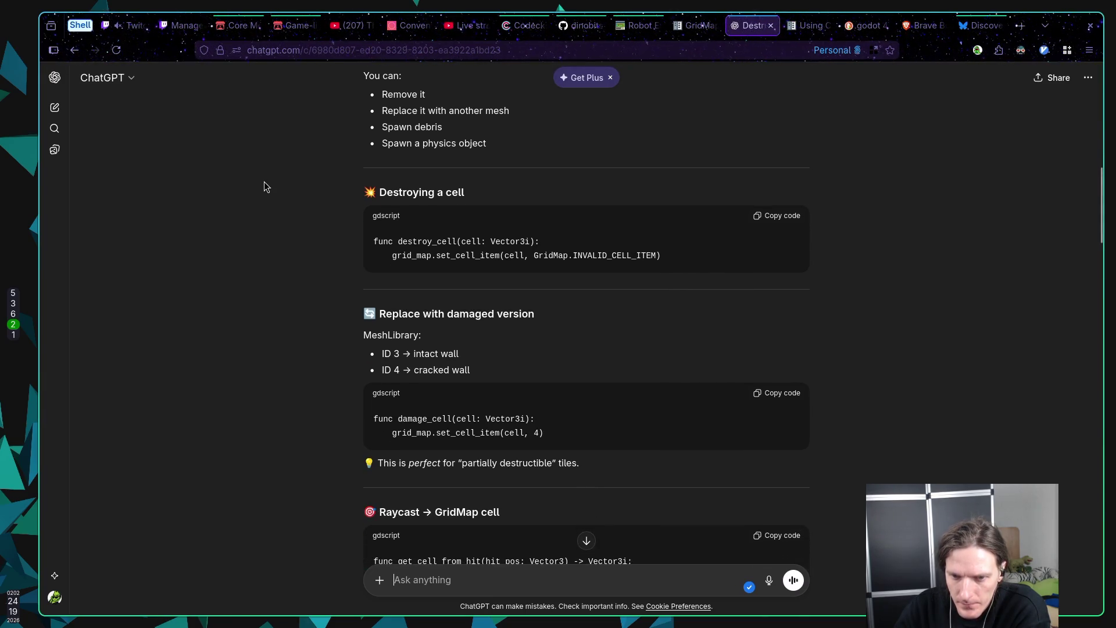
scroll(264, 187, down, 2)
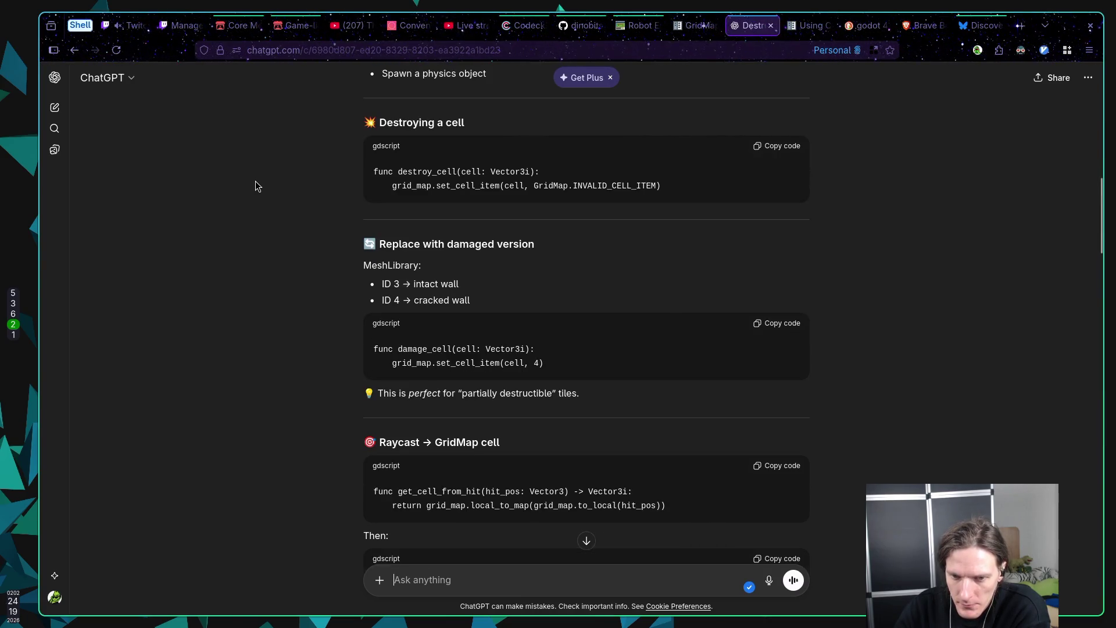
scroll(253, 181, down, 2)
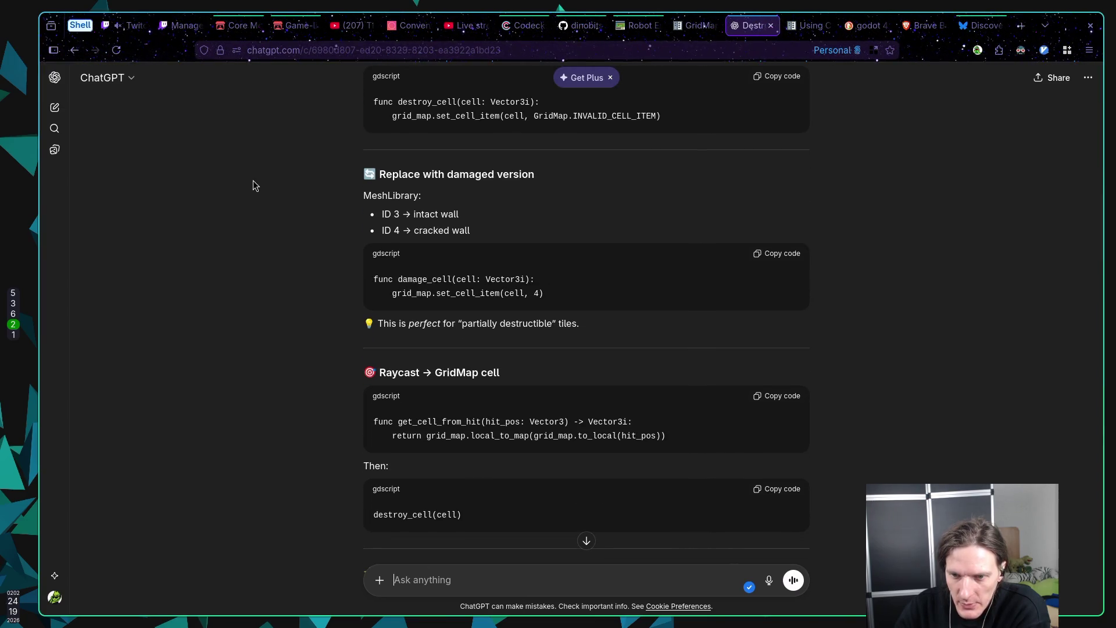
scroll(253, 181, down, 4)
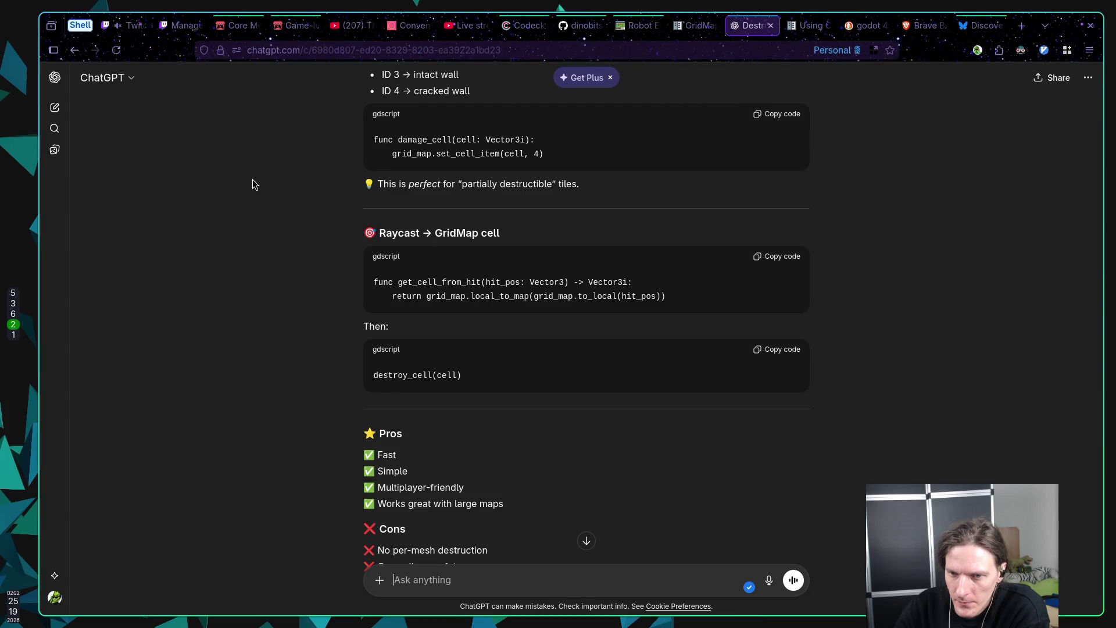
scroll(252, 179, down, 1)
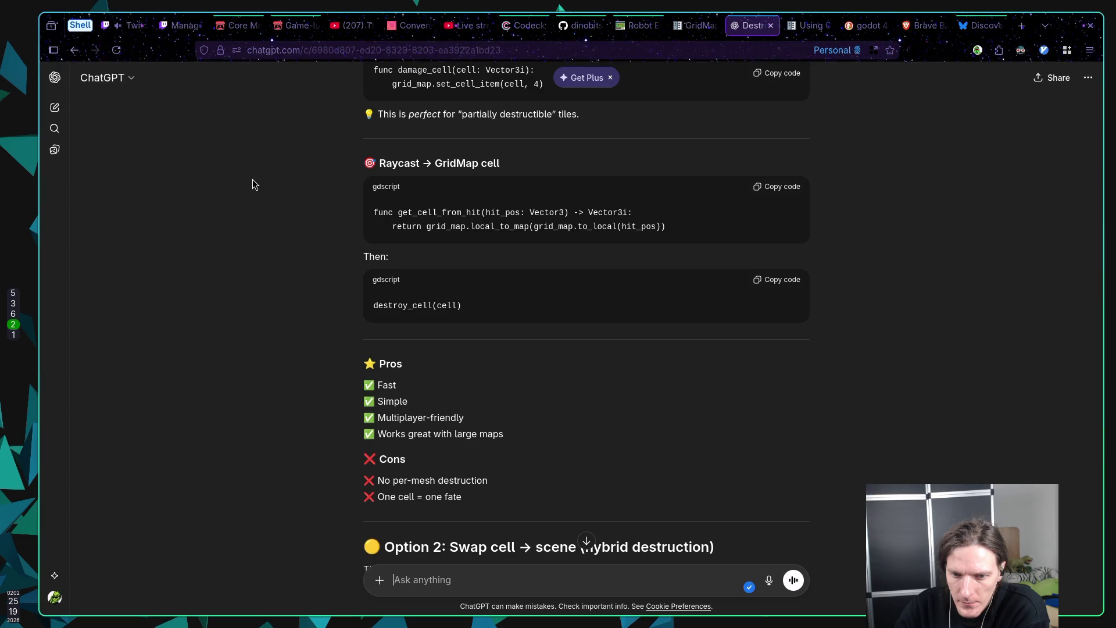
scroll(252, 180, down, 1)
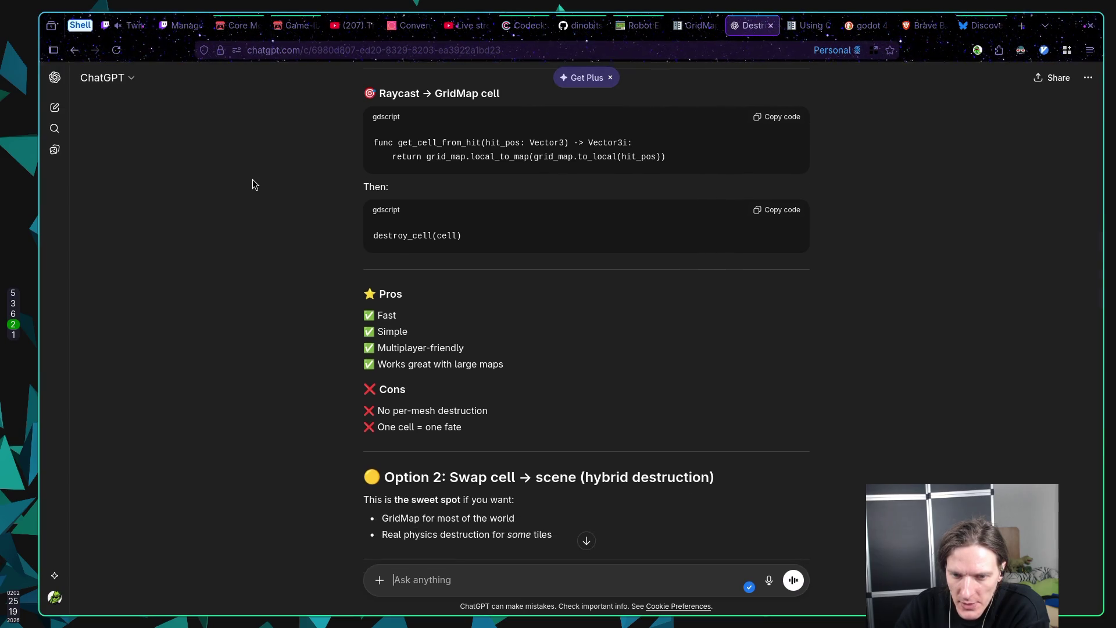
scroll(252, 180, down, 1)
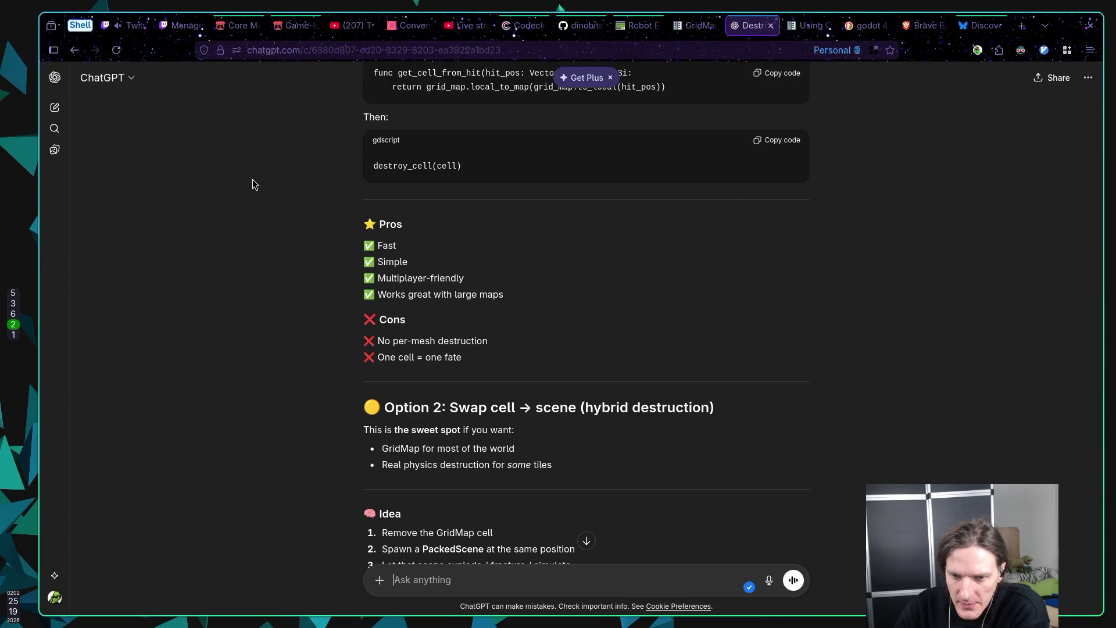
scroll(253, 180, down, 1)
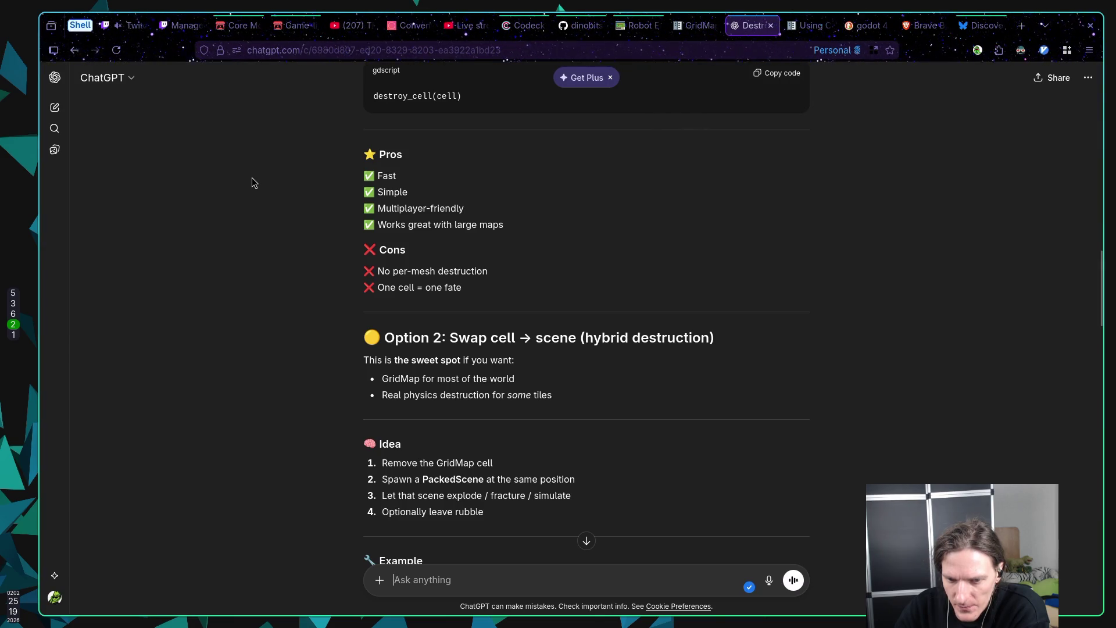
scroll(252, 177, down, 2)
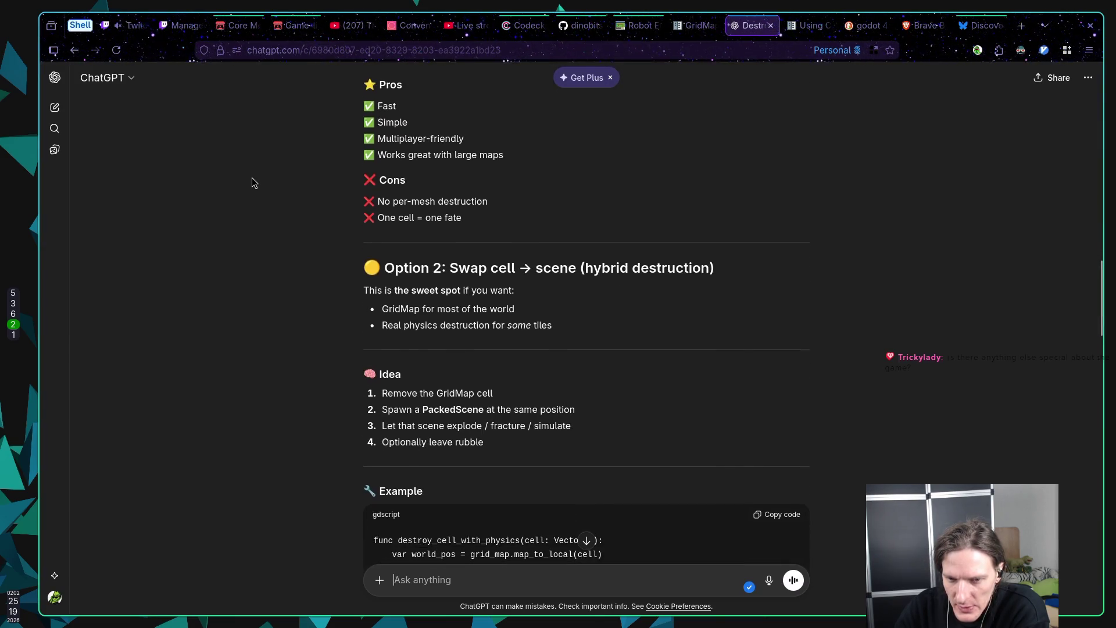
drag(447, 408, 466, 427)
click(479, 433)
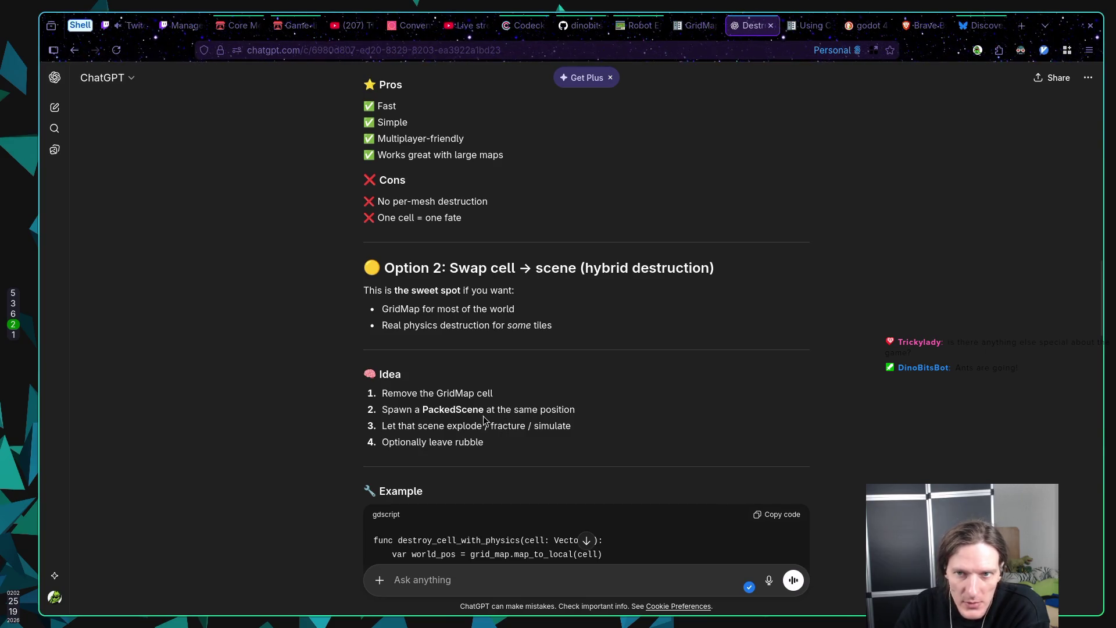
Step: On the Core Mechanics Challenge jam page, highlight the terrain-breaking, player-loses and level-ends rules
click(256, 26)
drag(366, 410, 518, 410)
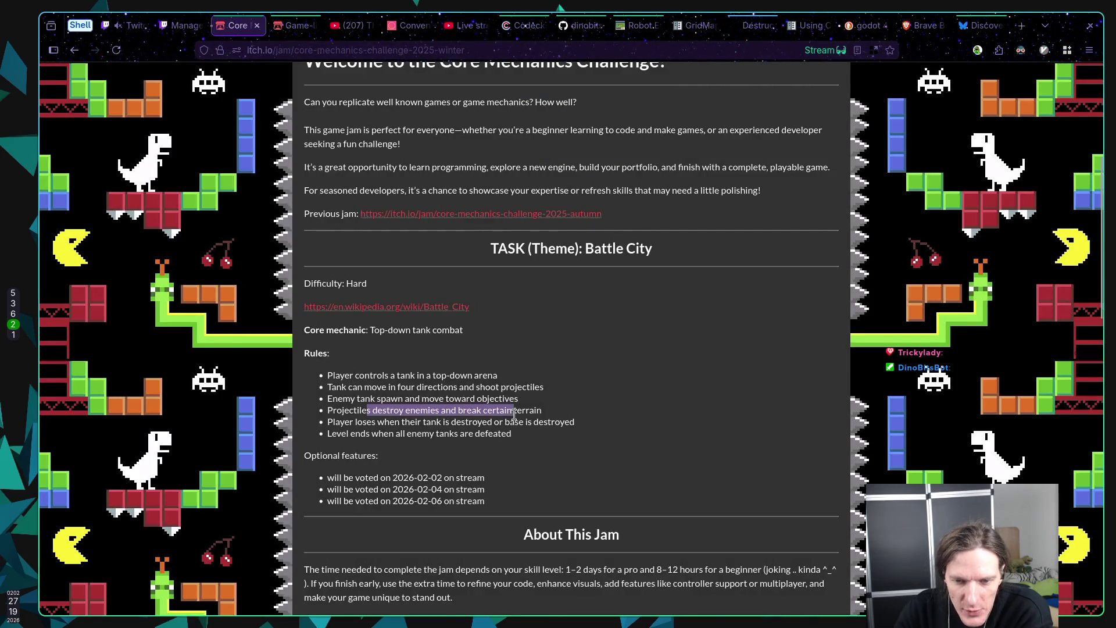
click(506, 414)
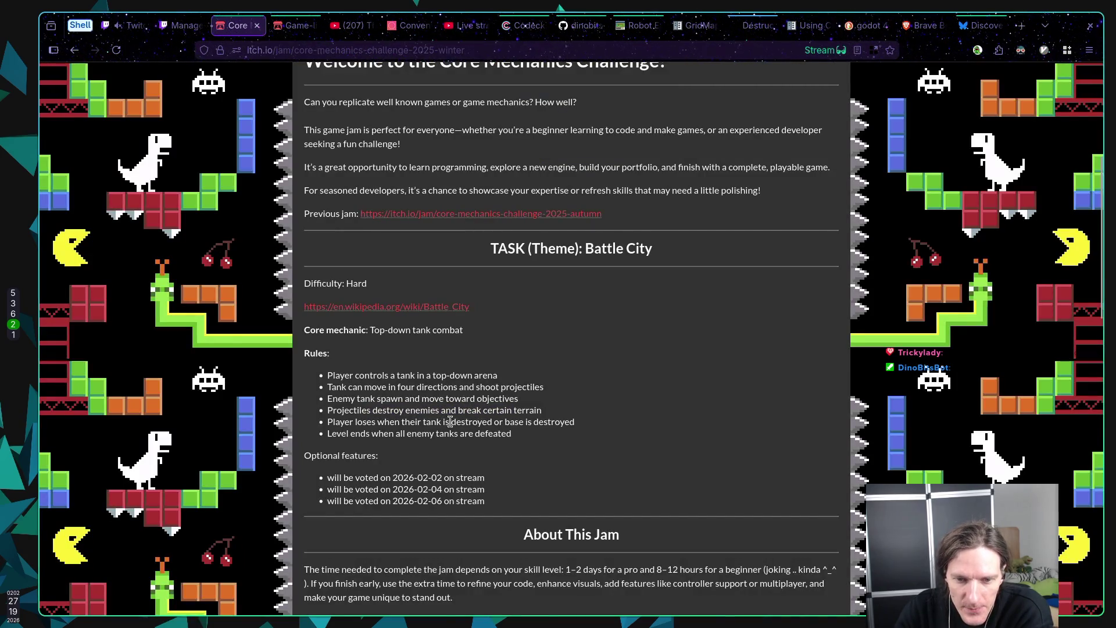
drag(377, 423, 430, 425)
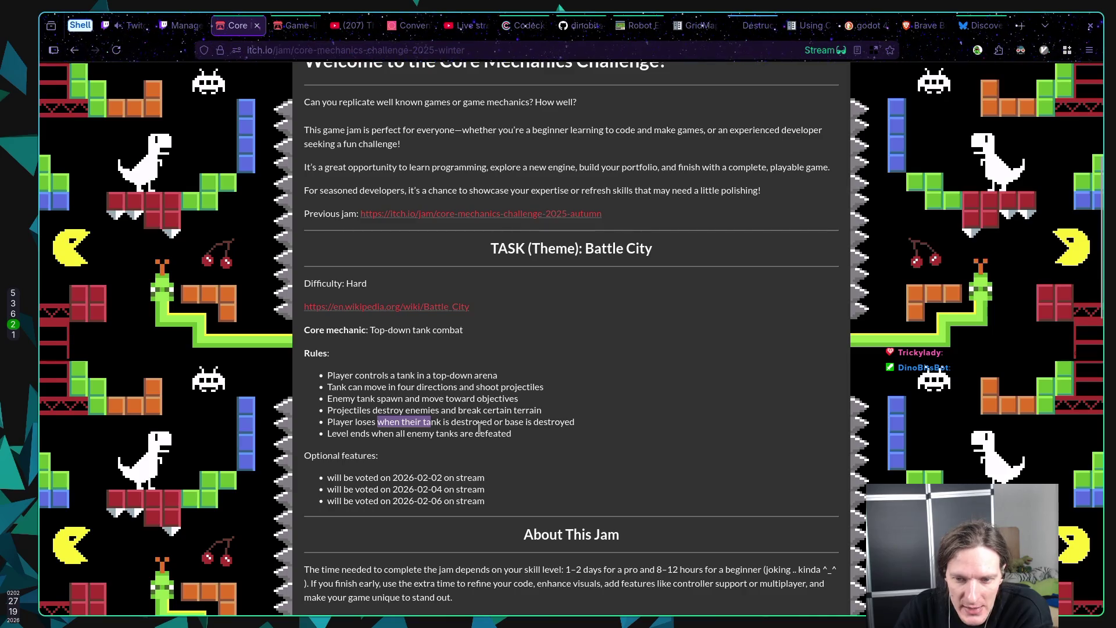
mouse_move(575, 423)
mouse_down()
mouse_move(360, 422)
mouse_move(535, 437)
mouse_up()
click(369, 449)
click(535, 438)
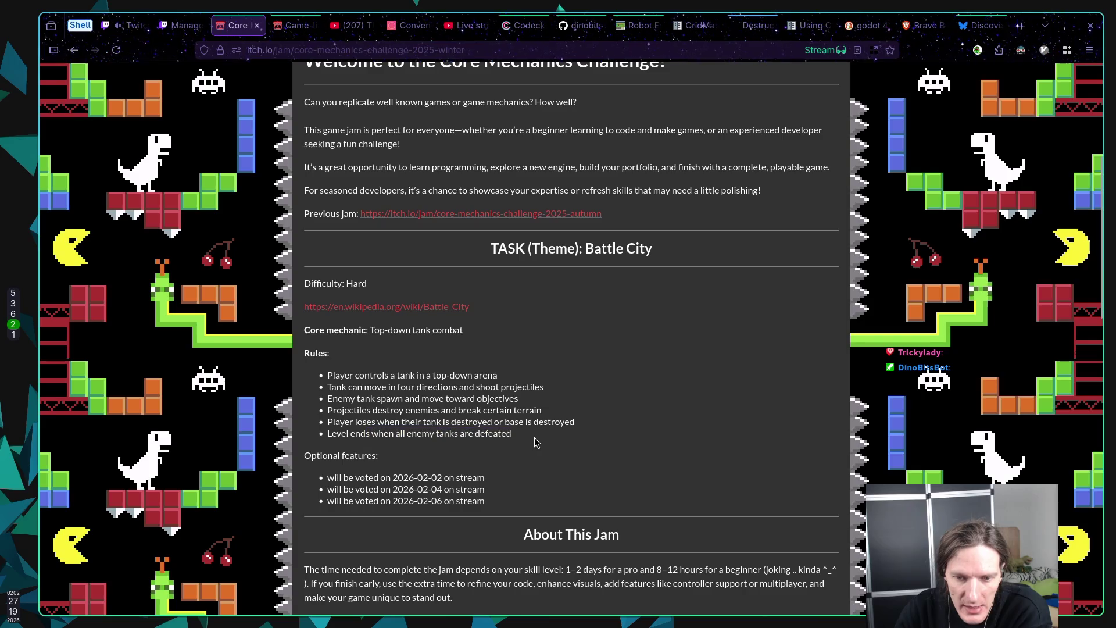
drag(406, 434, 485, 434)
click(511, 432)
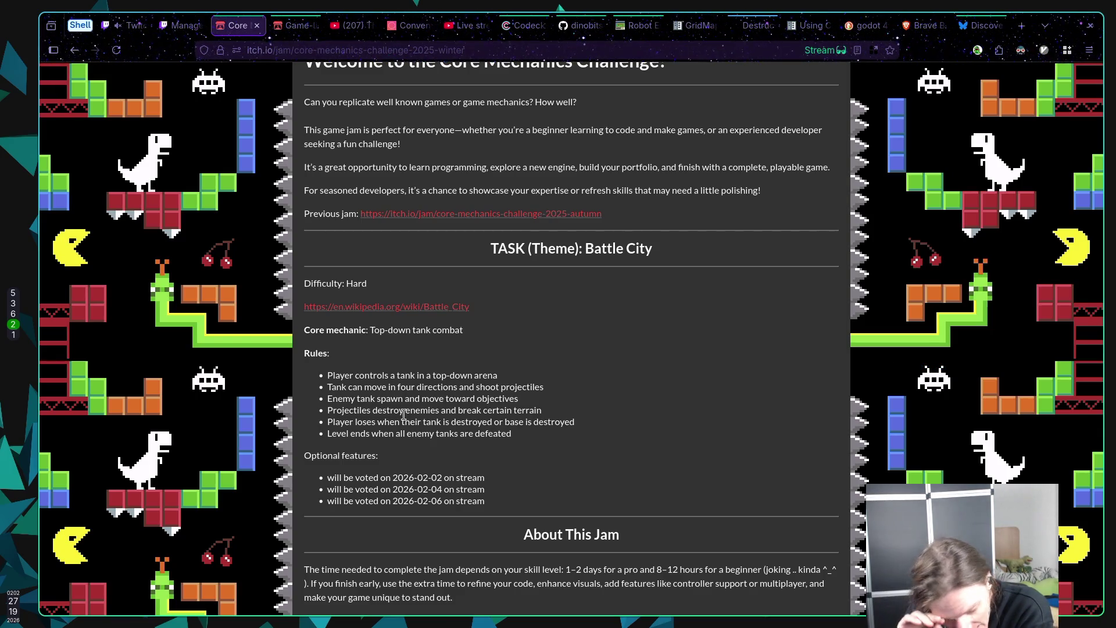
key(super+6)
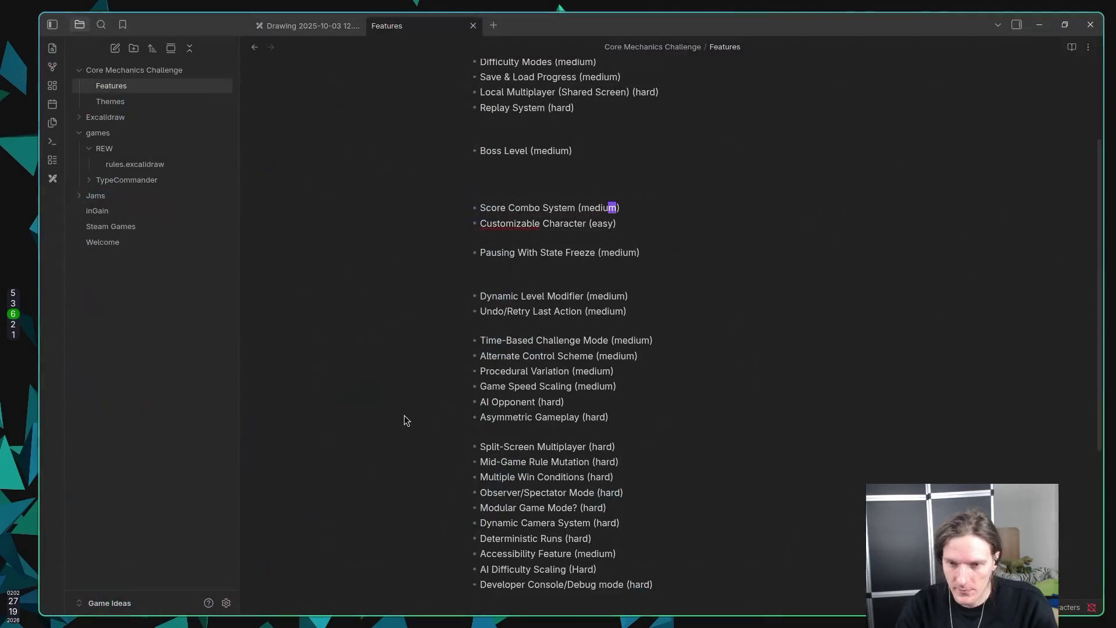
Step: Add a 'PowerUps (medium)' item below Boss Level in the feature list, then bring up basic_shell.gd
key(Up)
key(Up)
key(Up)
key(Up)
key(Up)
key(Up)
key(Down)
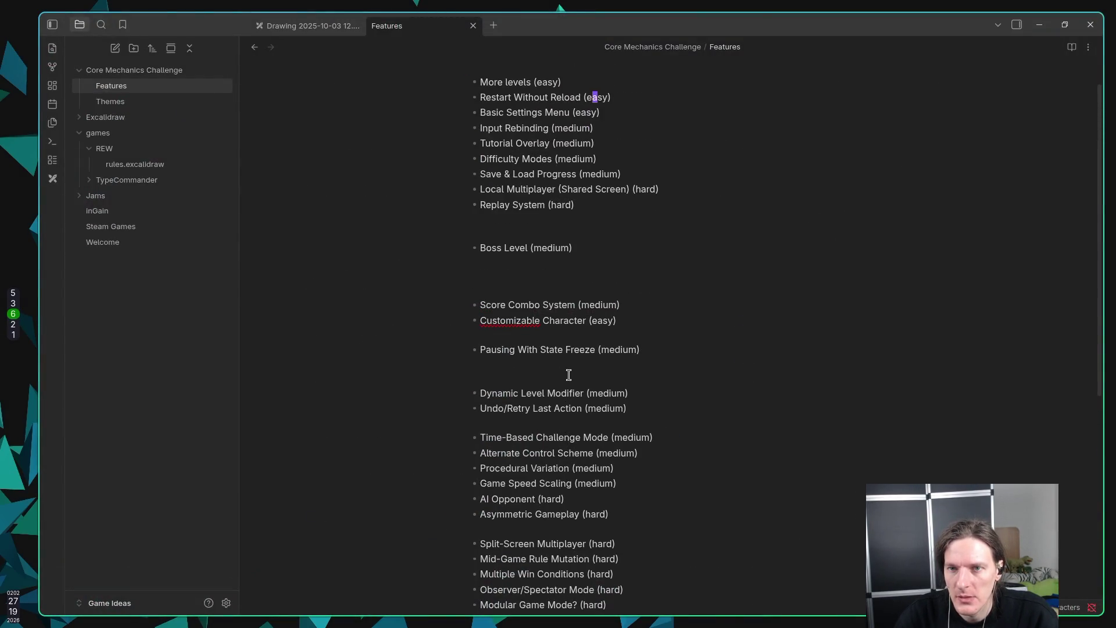
key(Down)
key(Down)
key(Down)
key(Down)
key(Down)
key(Down)
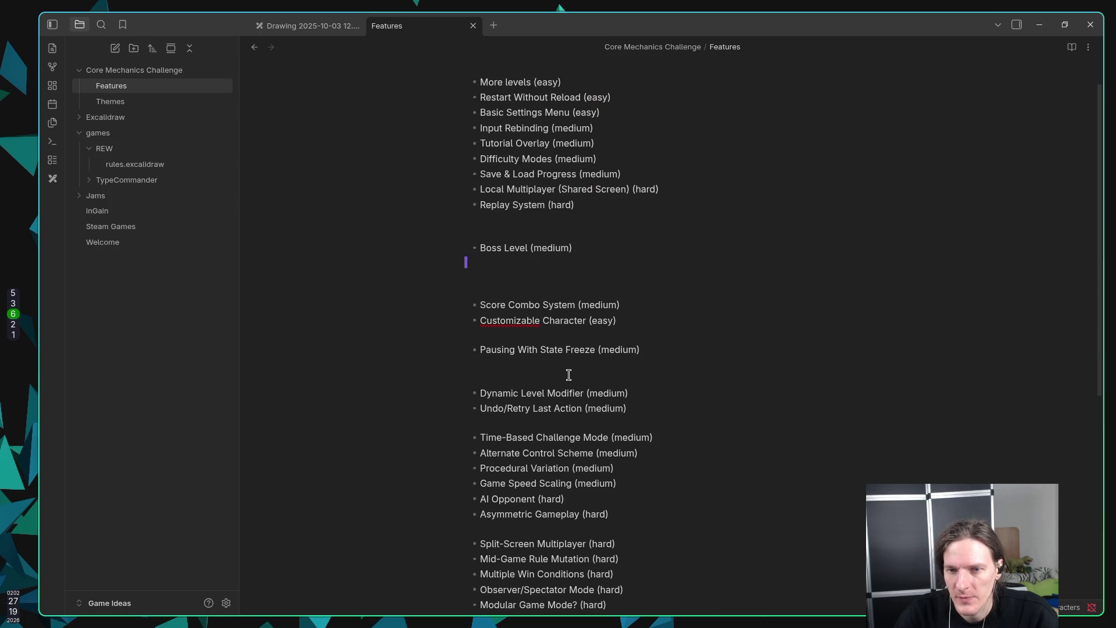
key(asterisk)
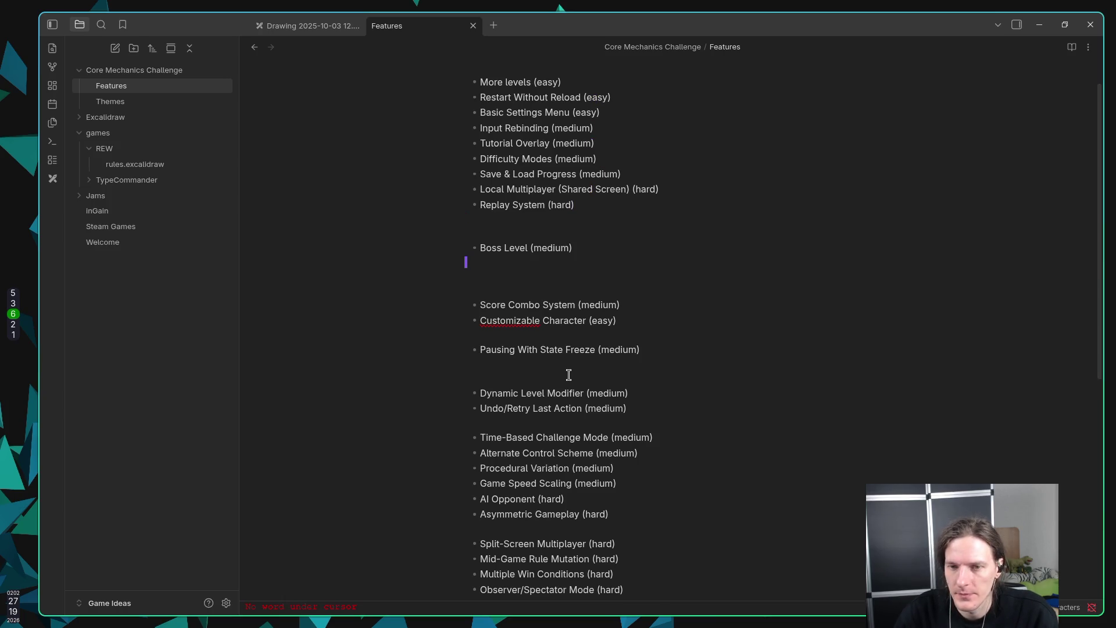
text(i*)
text( Power)
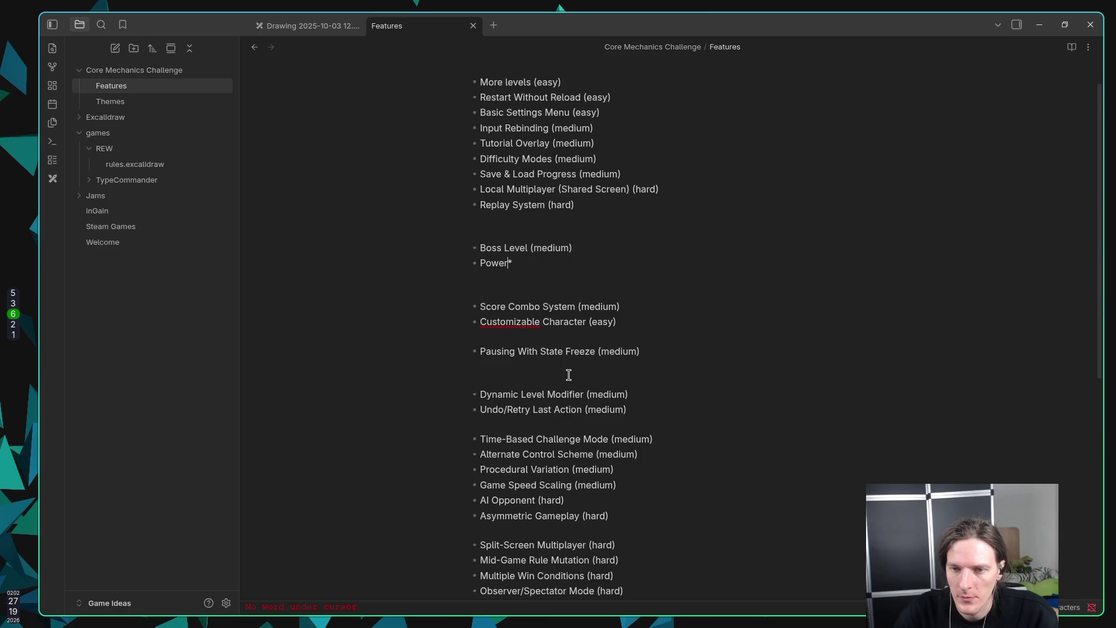
text(Ups)
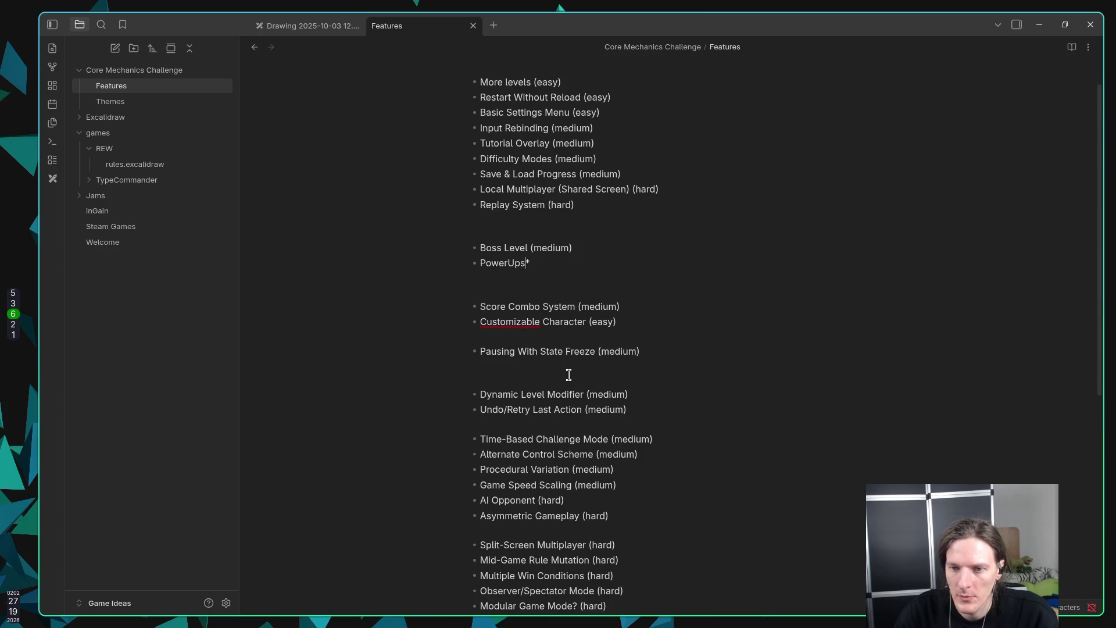
text( (me)
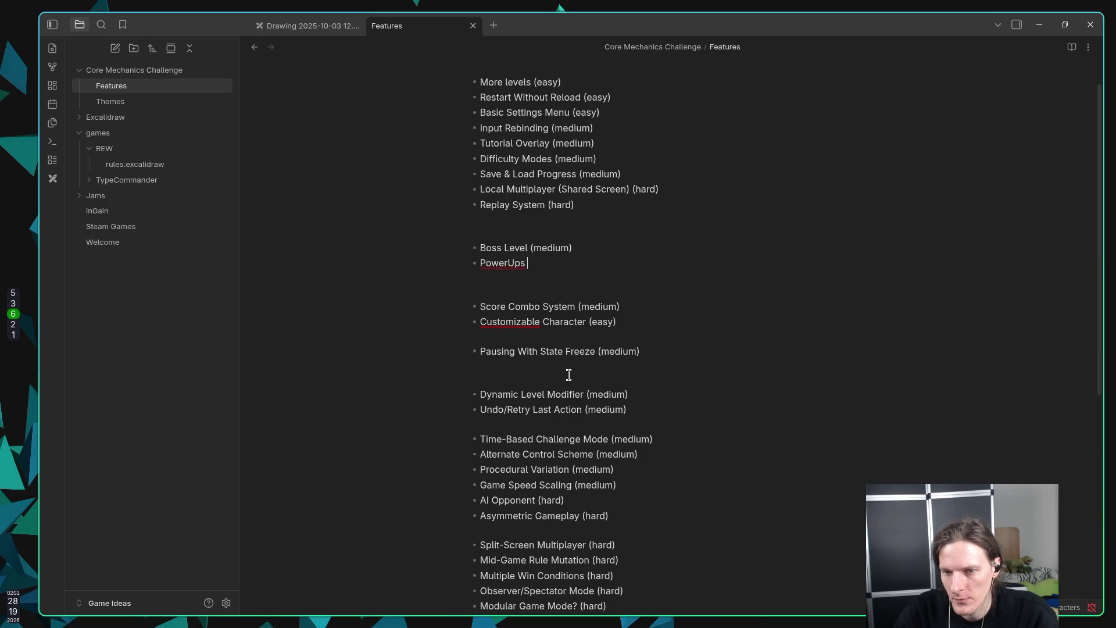
text(dium)
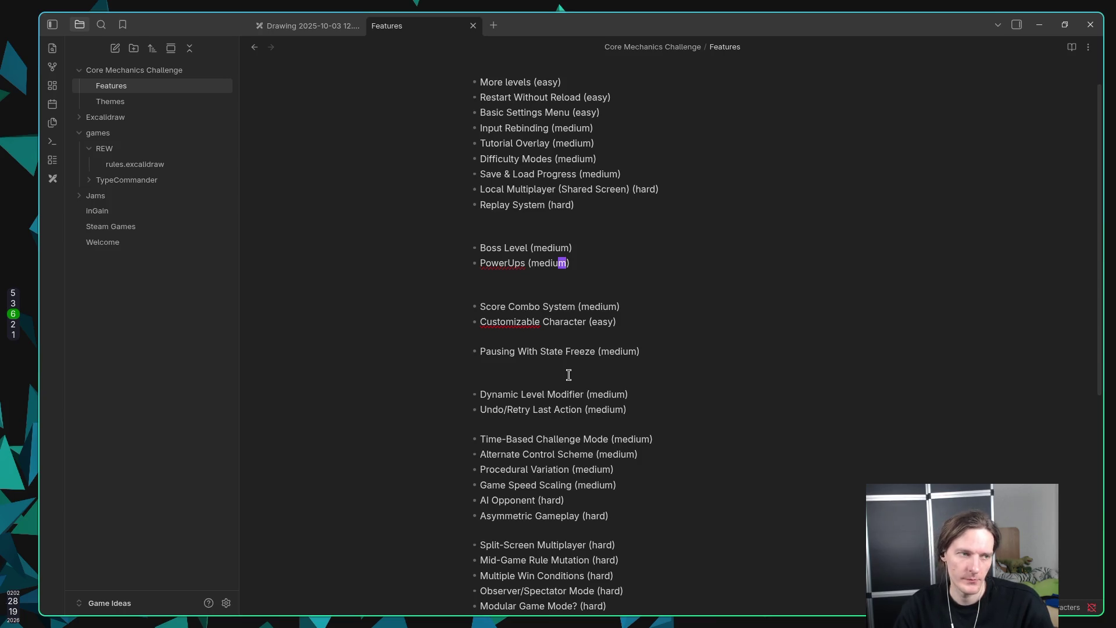
key(super+5)
key(super+1)
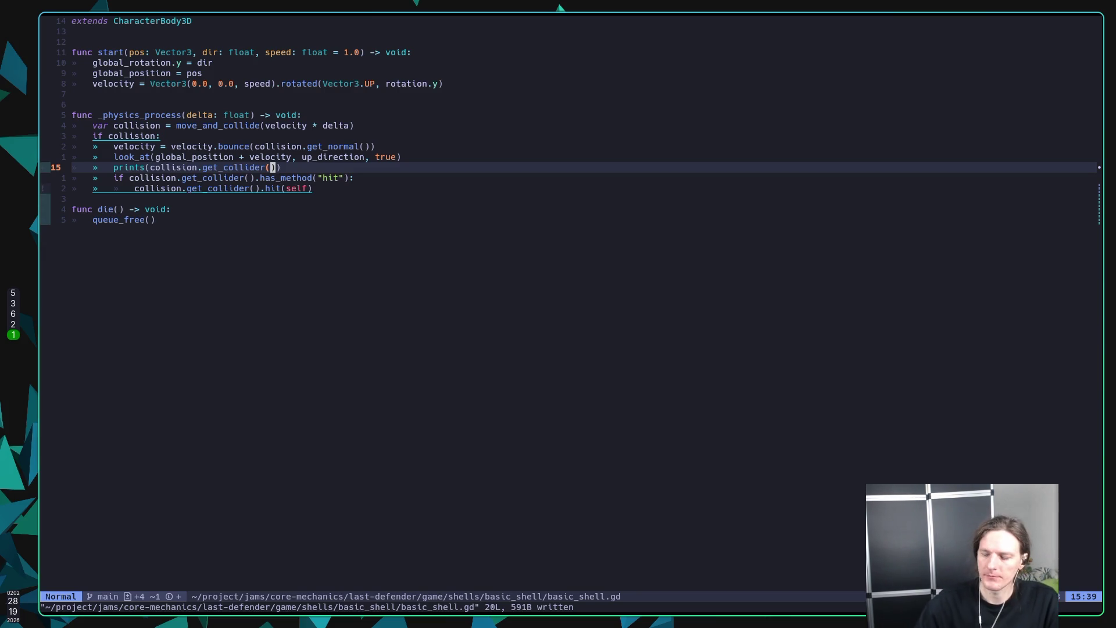
Step: Look over the has_method check and the hit call in basic_shell.gd
key(j)
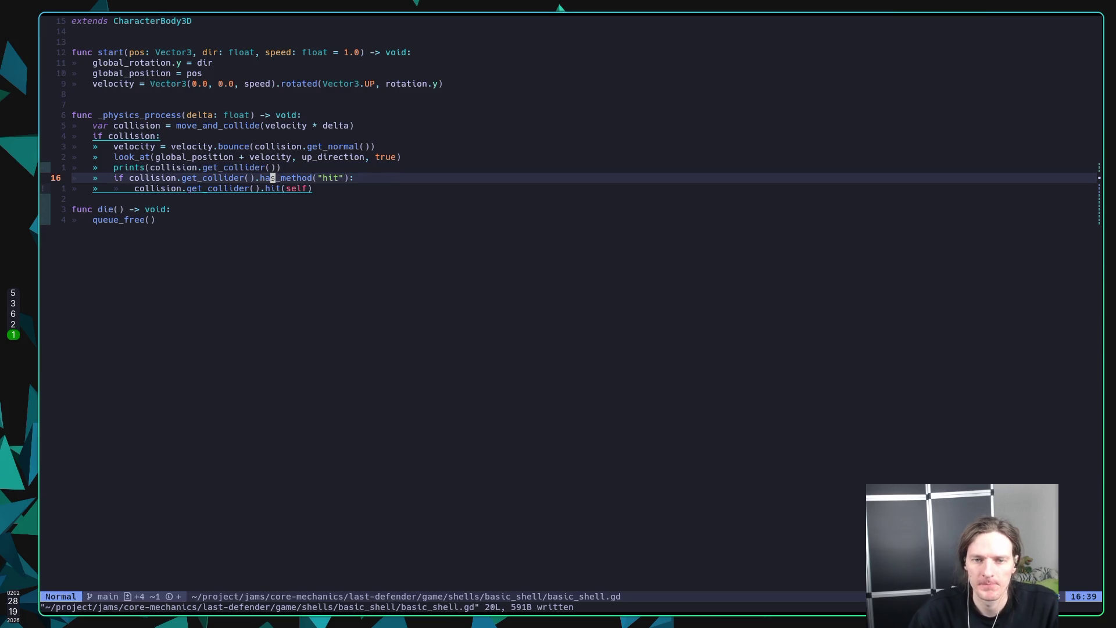
key(j)
key(j)
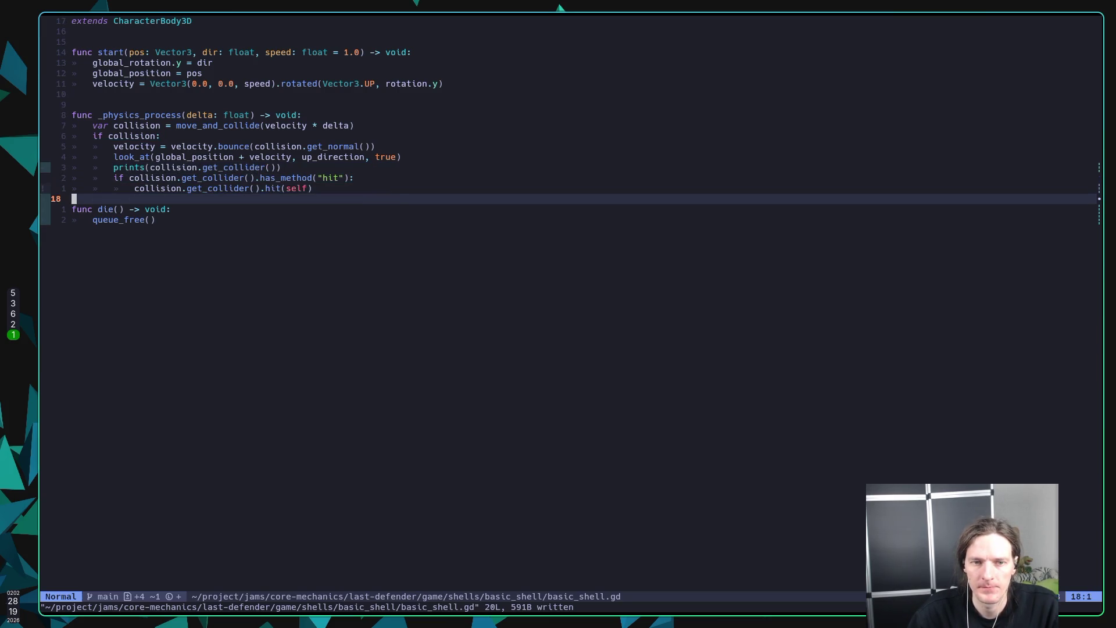
key(k)
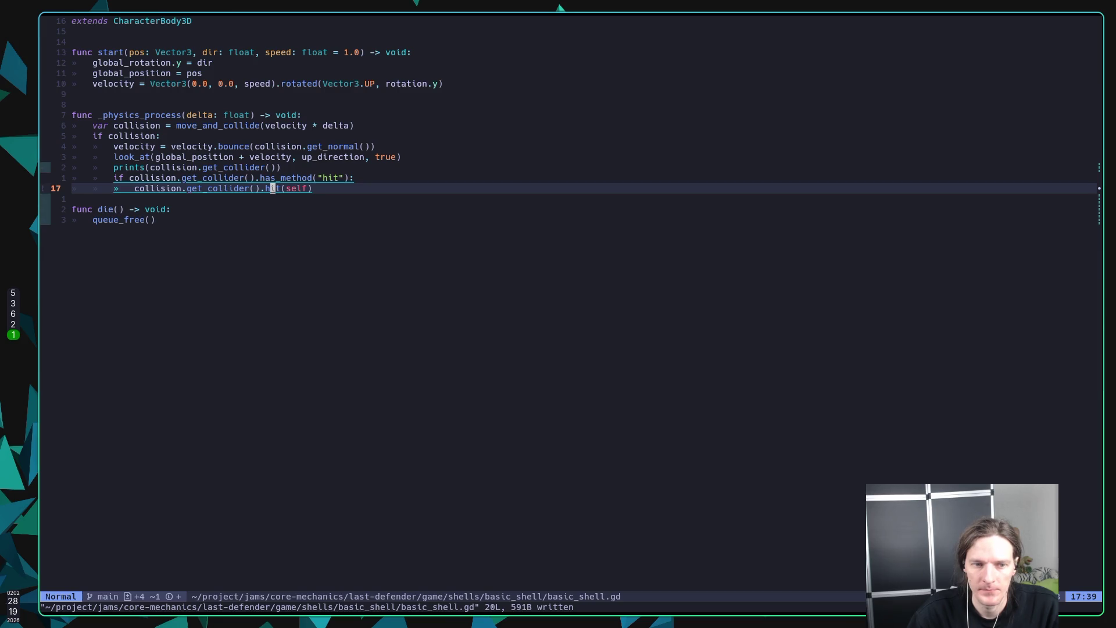
Step: Bring up the browser and open the GridMap destruction ChatGPT conversation
key(super+3)
key(super+2)
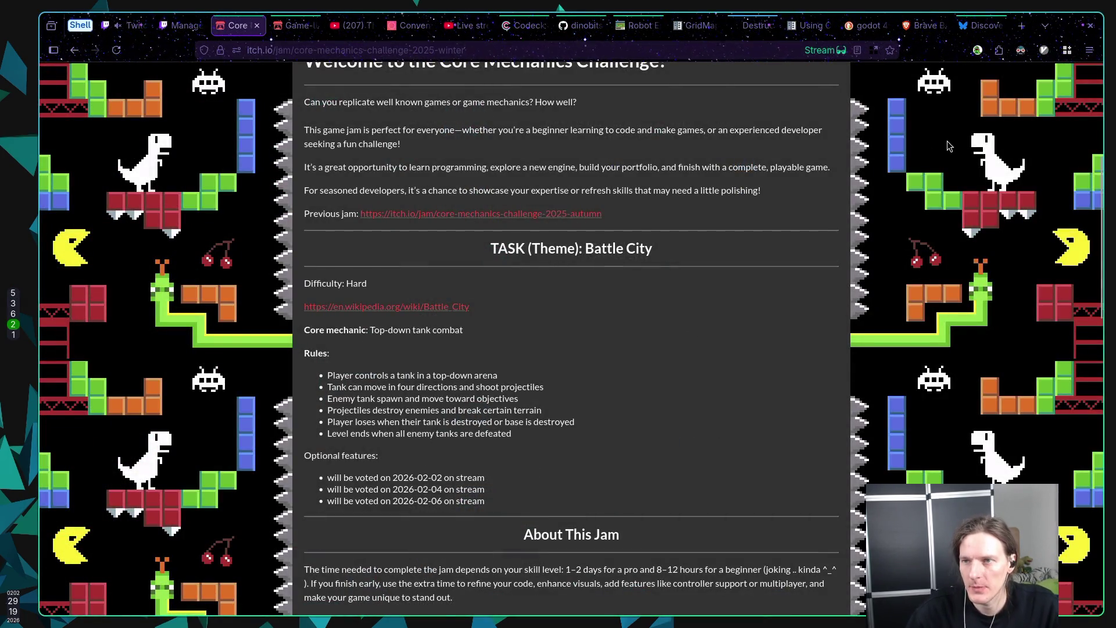
click(743, 20)
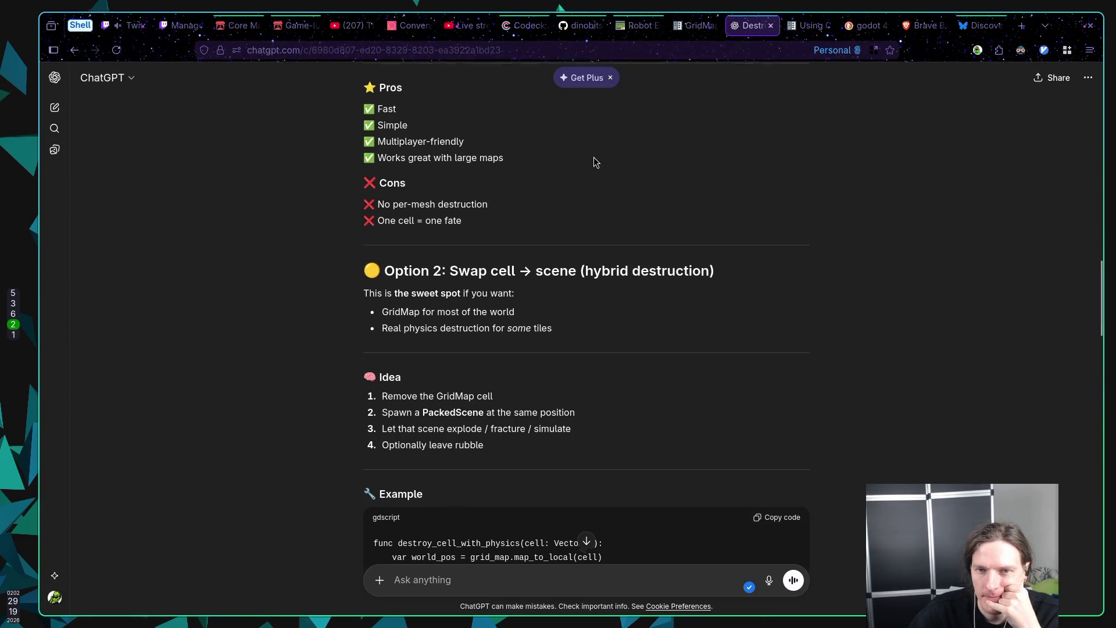
Step: Scroll through ChatGPT's Options 2–4 down to the Best Practice Recommendation table
scroll(594, 157, up, 3)
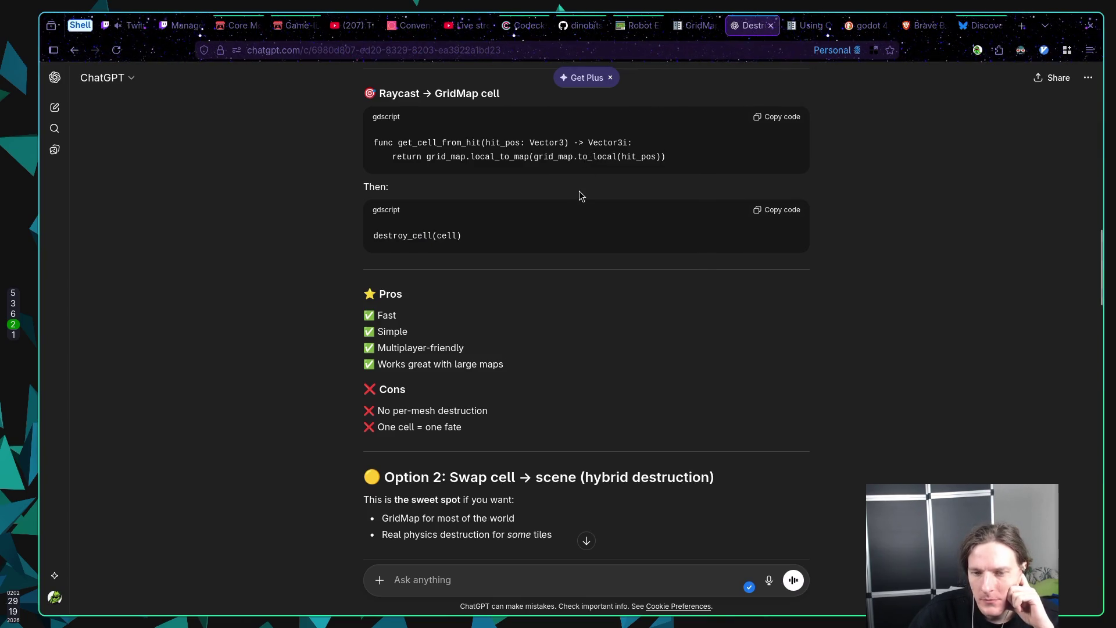
scroll(573, 192, down, 5)
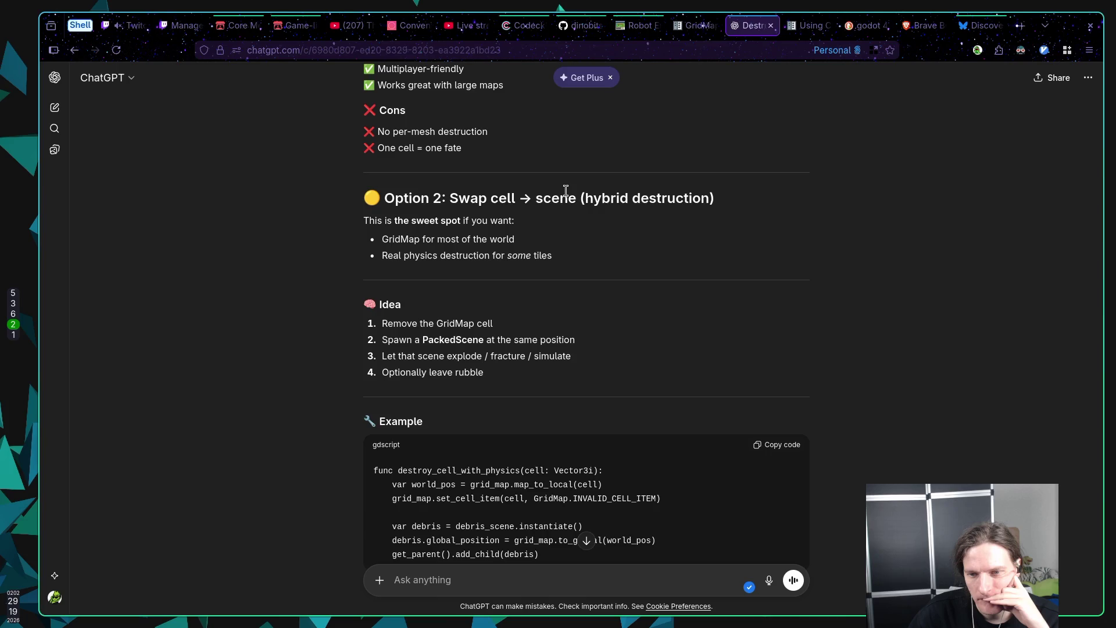
scroll(566, 191, down, 3)
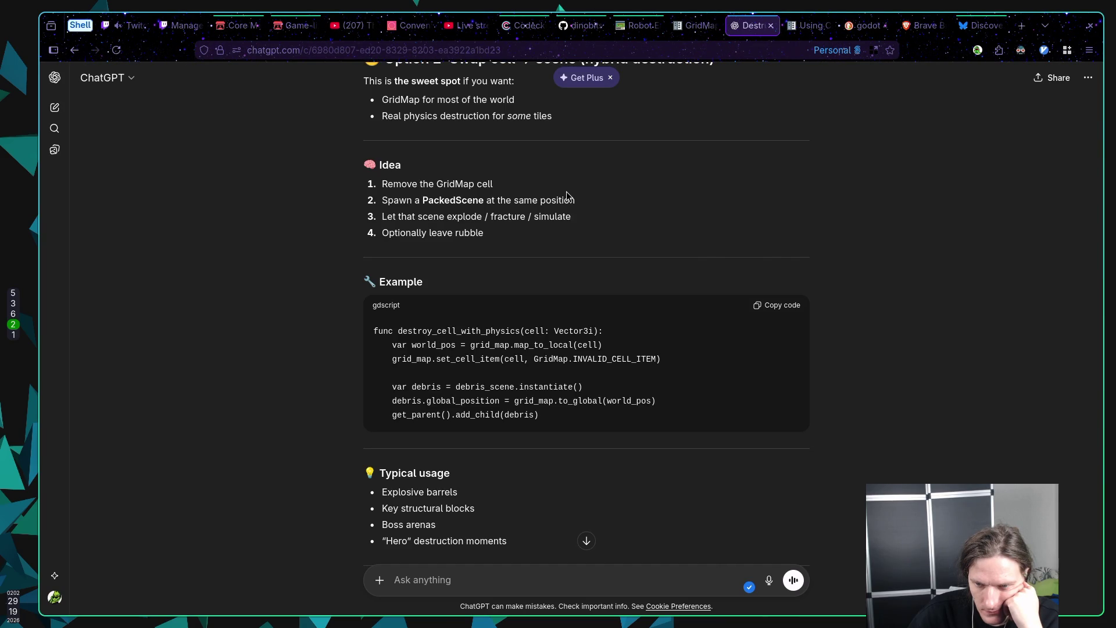
scroll(566, 190, down, 2)
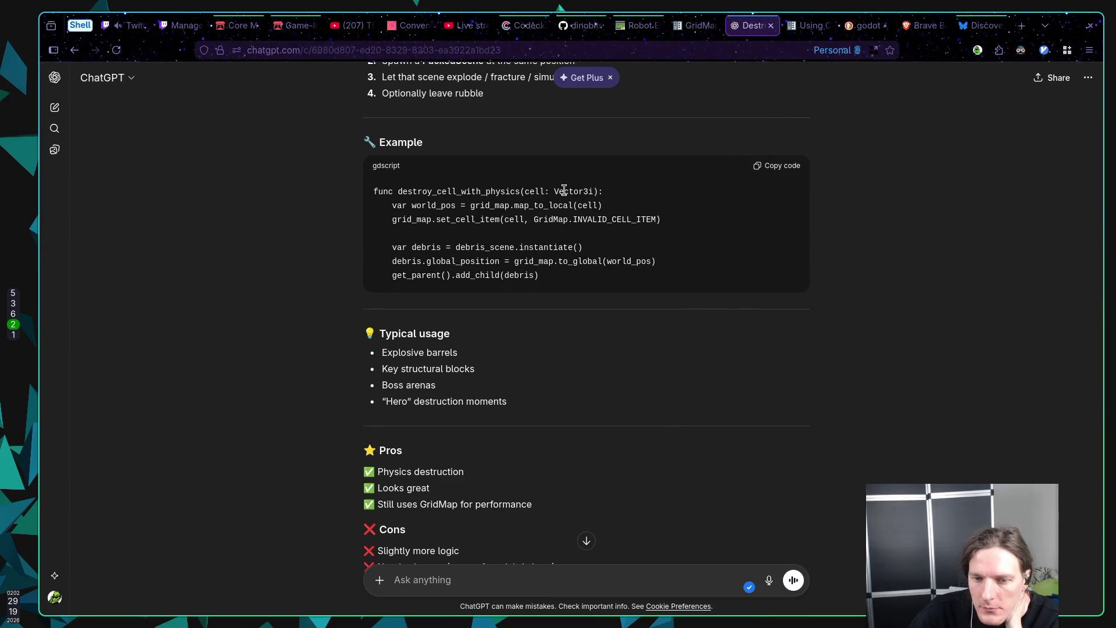
scroll(564, 191, down, 2)
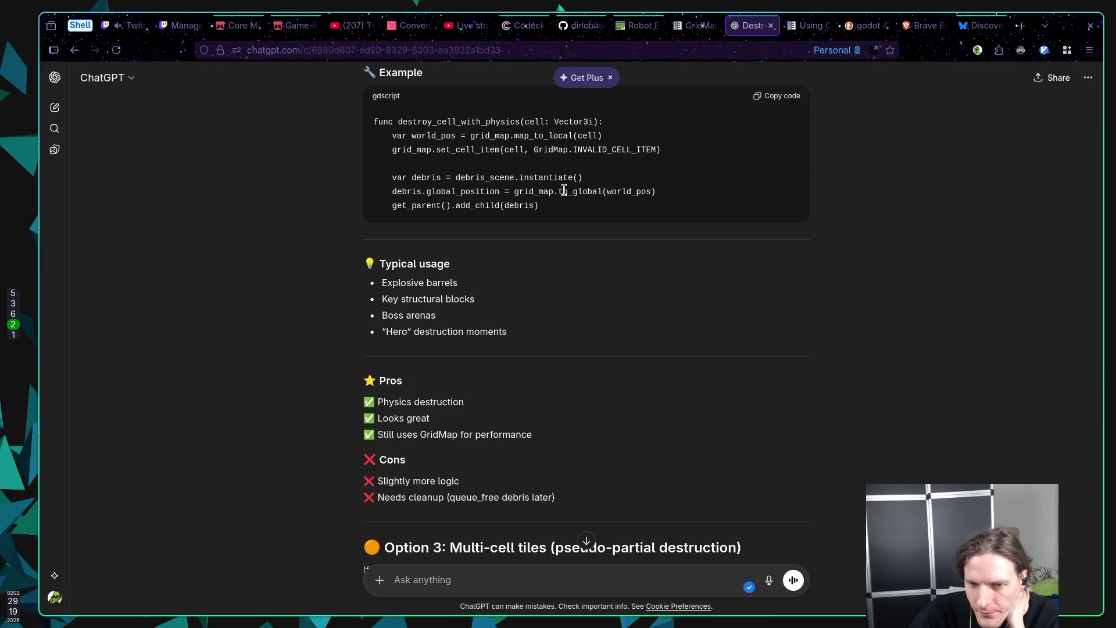
scroll(564, 191, down, 2)
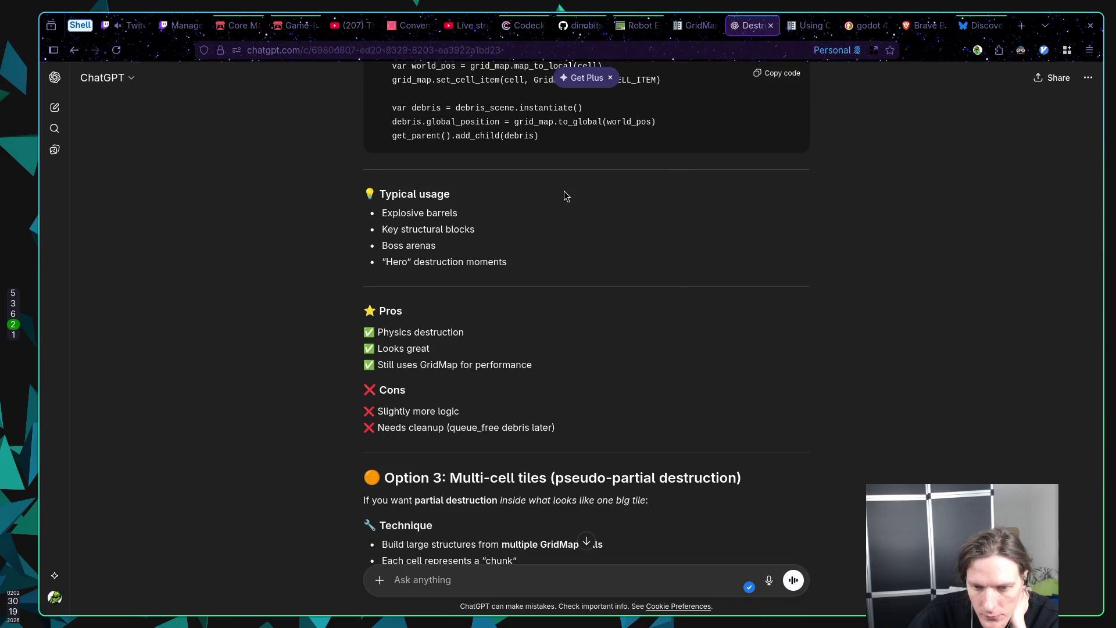
scroll(564, 192, down, 1)
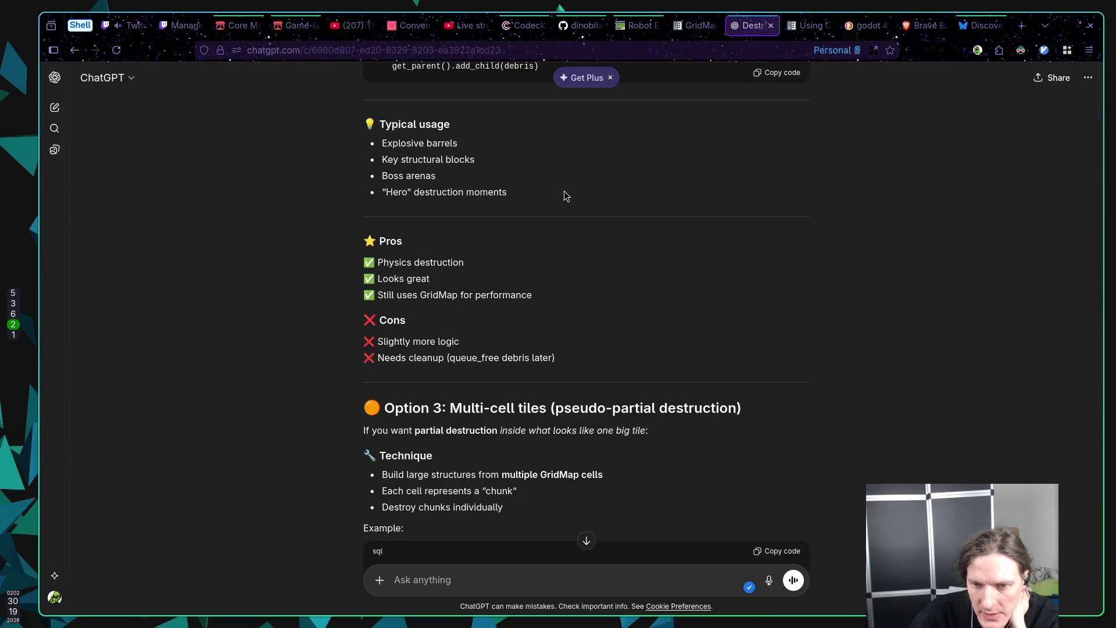
scroll(563, 191, down, 1)
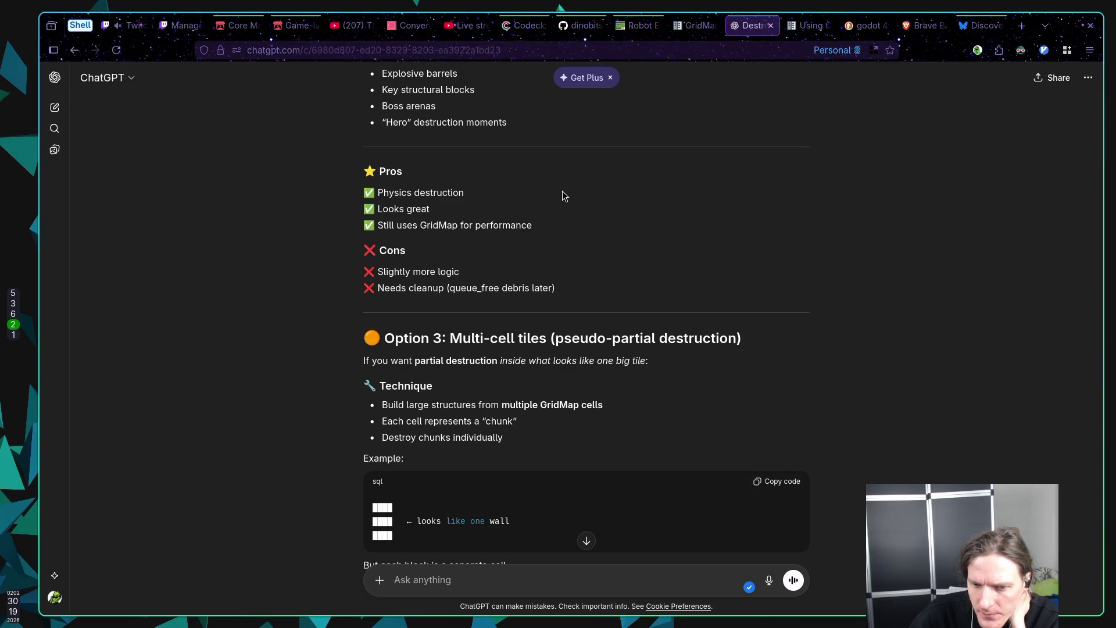
scroll(563, 196, down, 1)
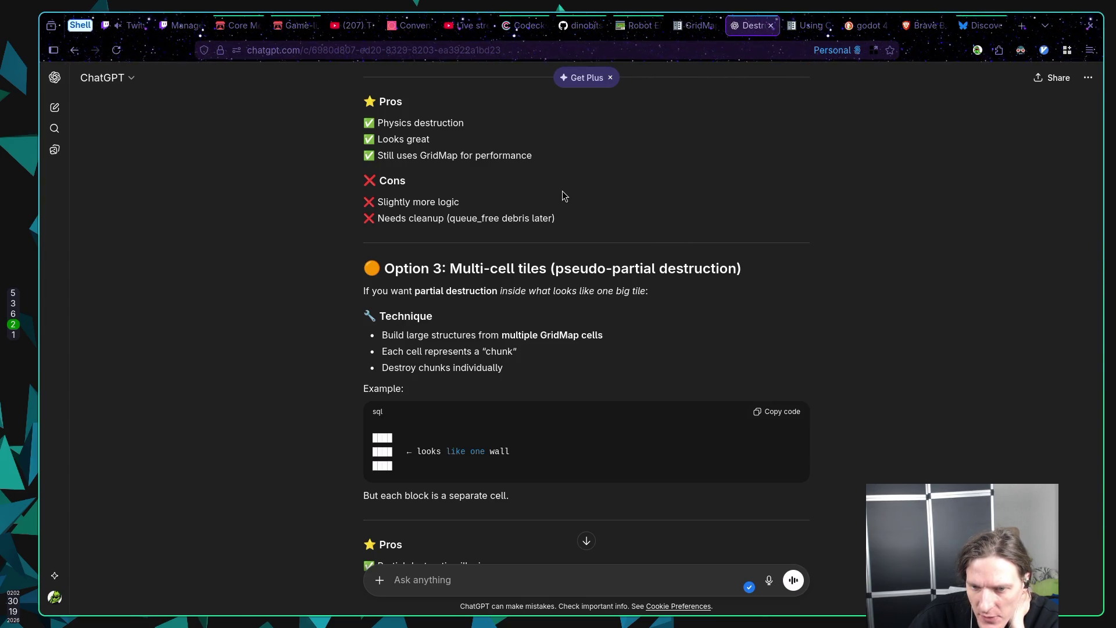
scroll(563, 191, down, 1)
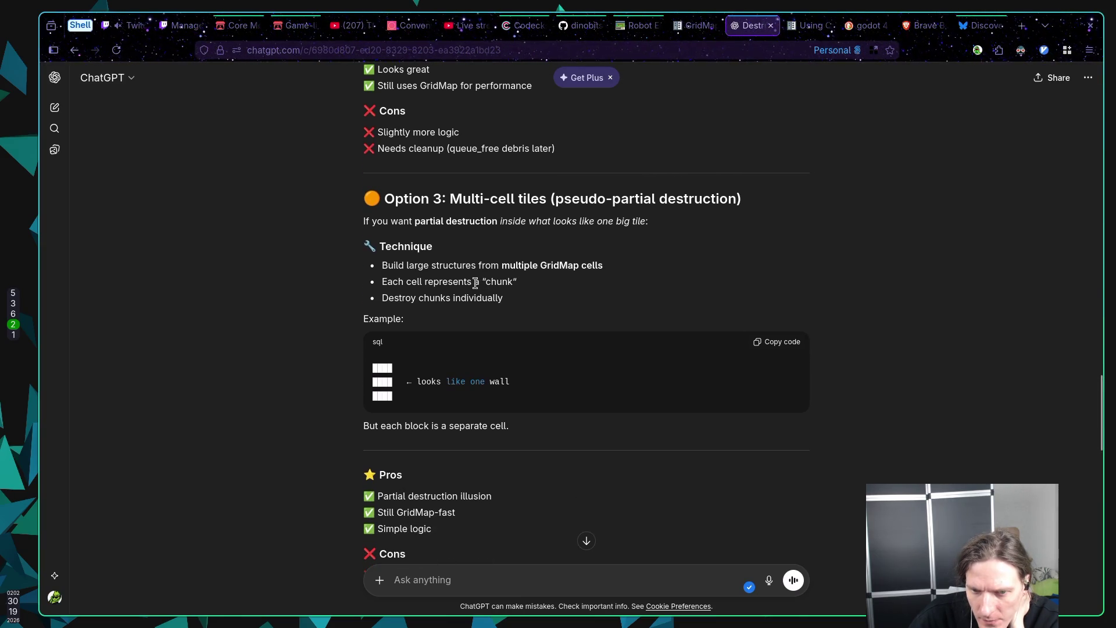
scroll(475, 283, down, 1)
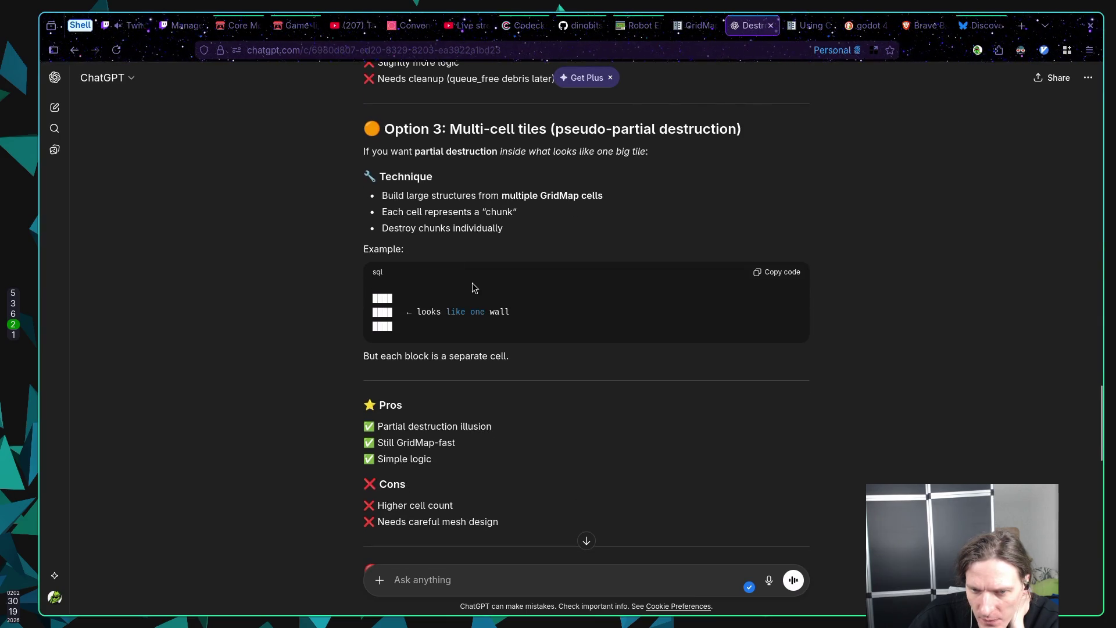
scroll(468, 282, down, 1)
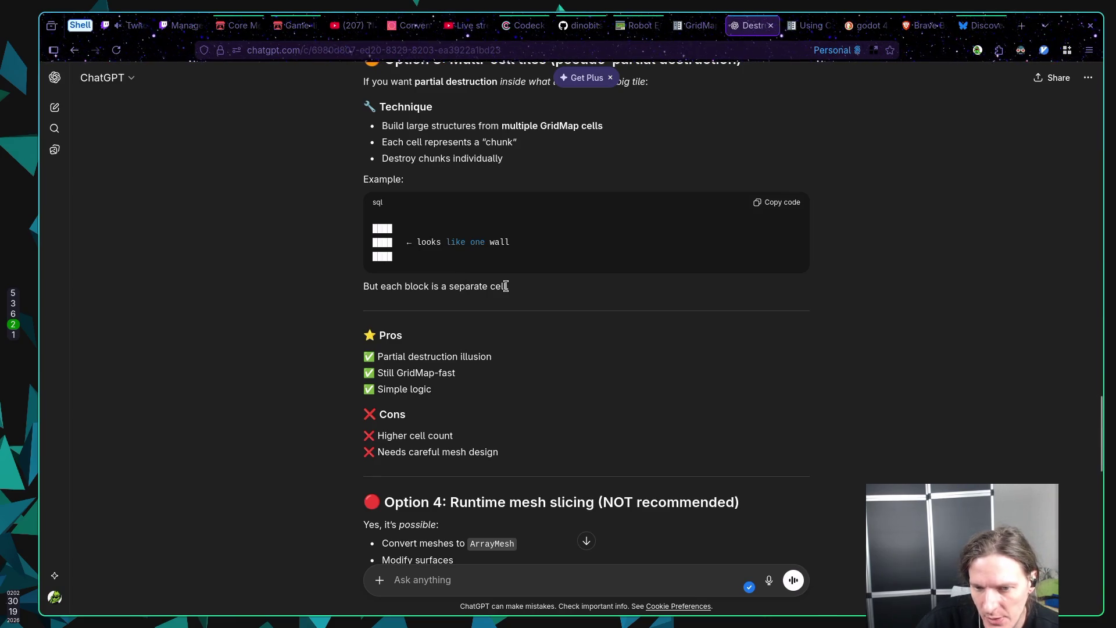
scroll(503, 287, down, 1)
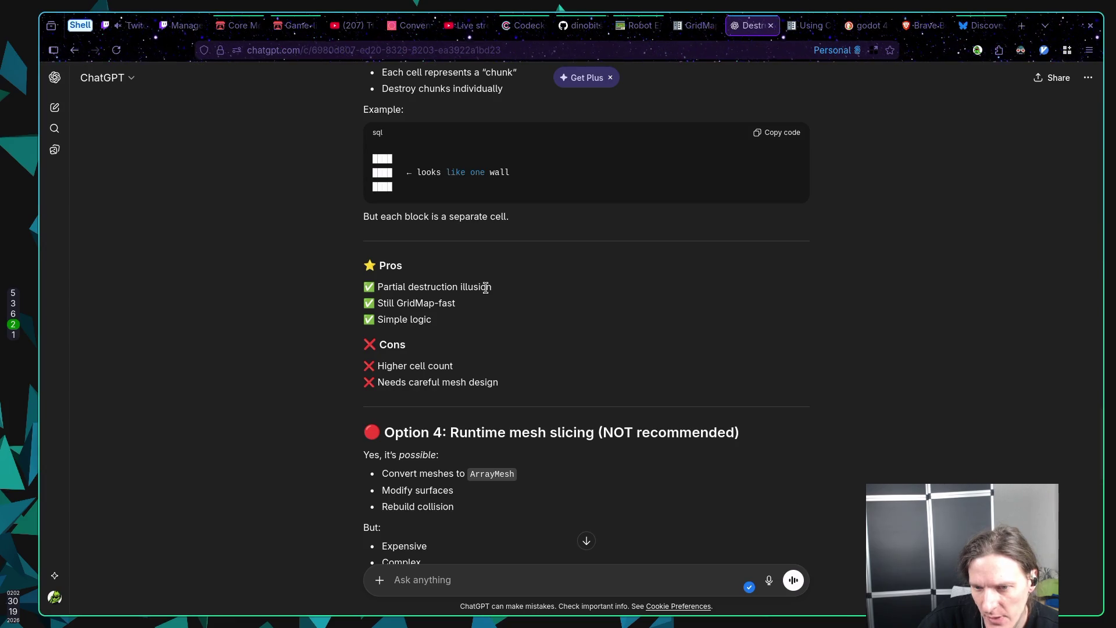
scroll(485, 288, down, 2)
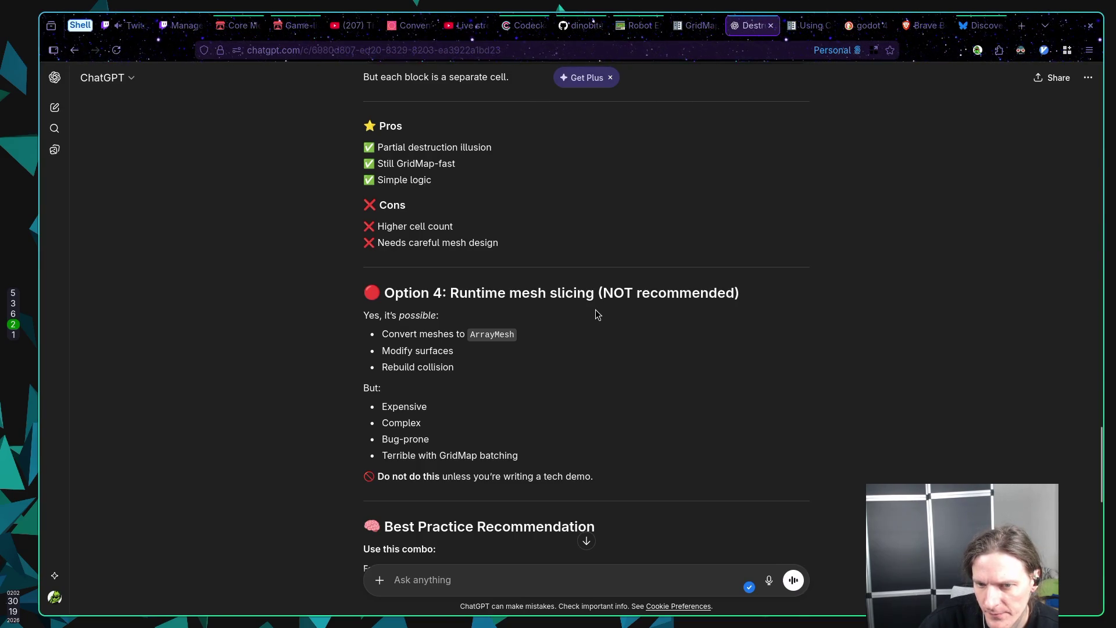
scroll(596, 309, down, 3)
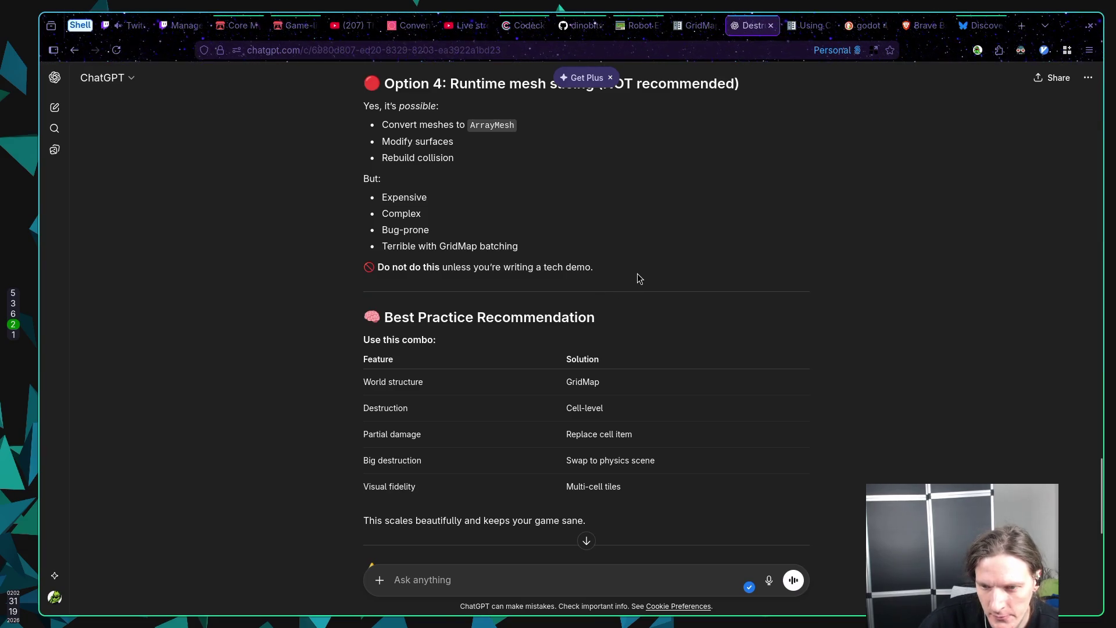
scroll(638, 274, down, 1)
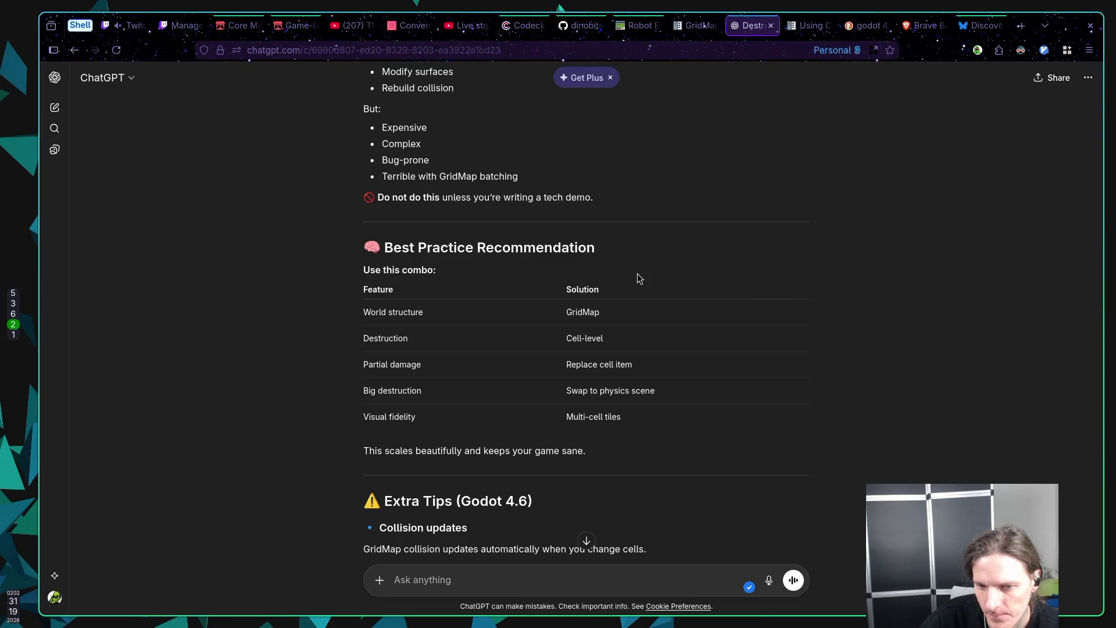
scroll(637, 274, down, 1)
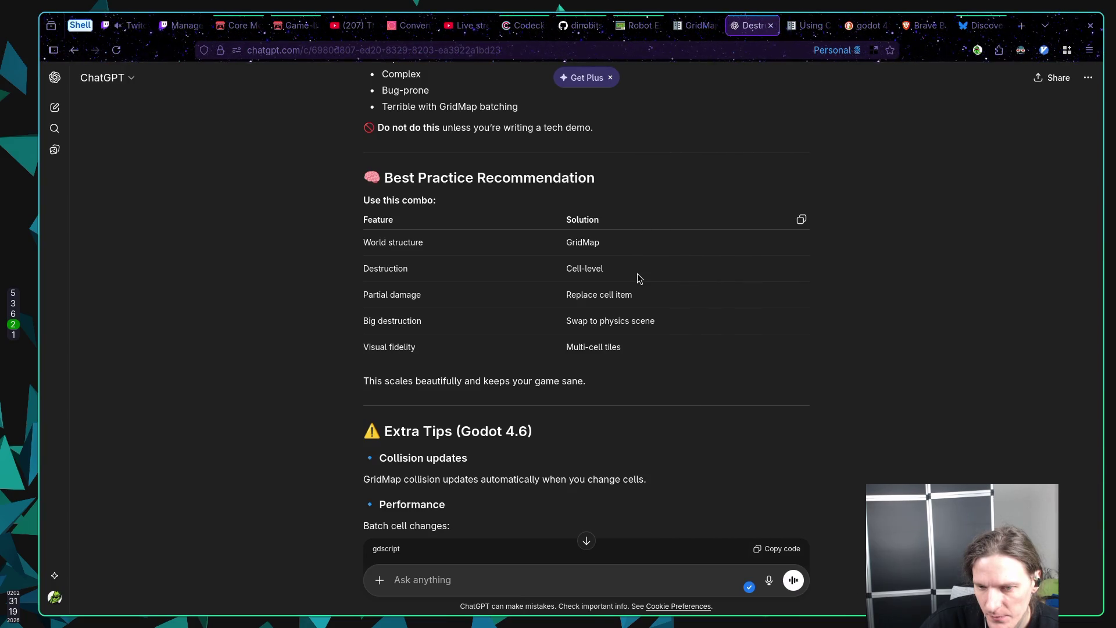
Step: Read ChatGPT's Extra Tips to the end of the answer and return to the Godot editor
scroll(637, 274, down, 1)
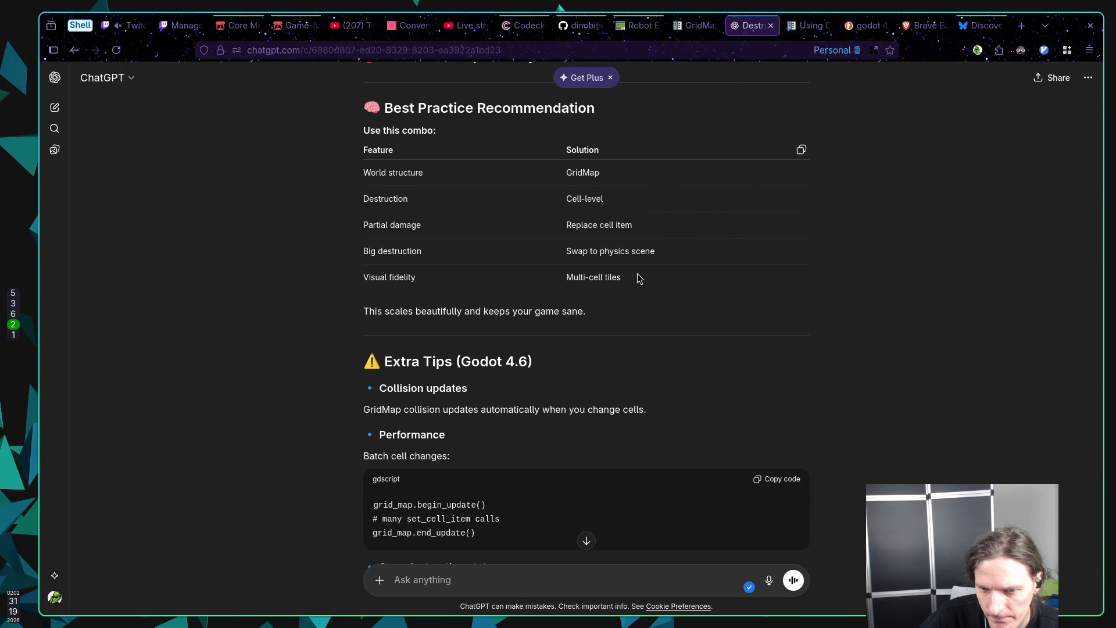
scroll(637, 273, down, 2)
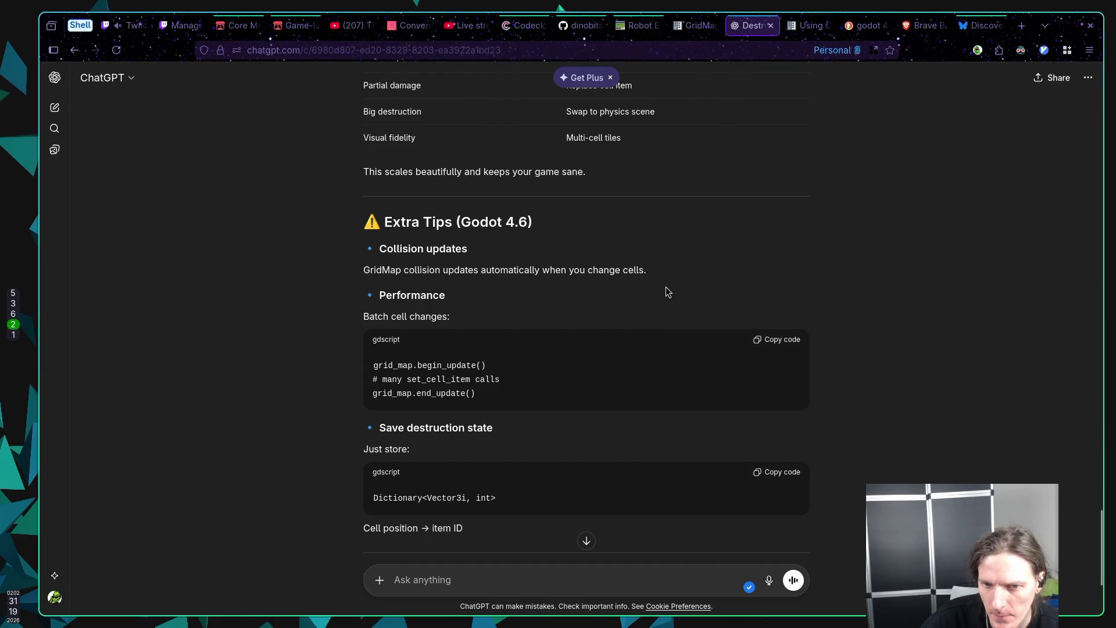
scroll(665, 287, down, 2)
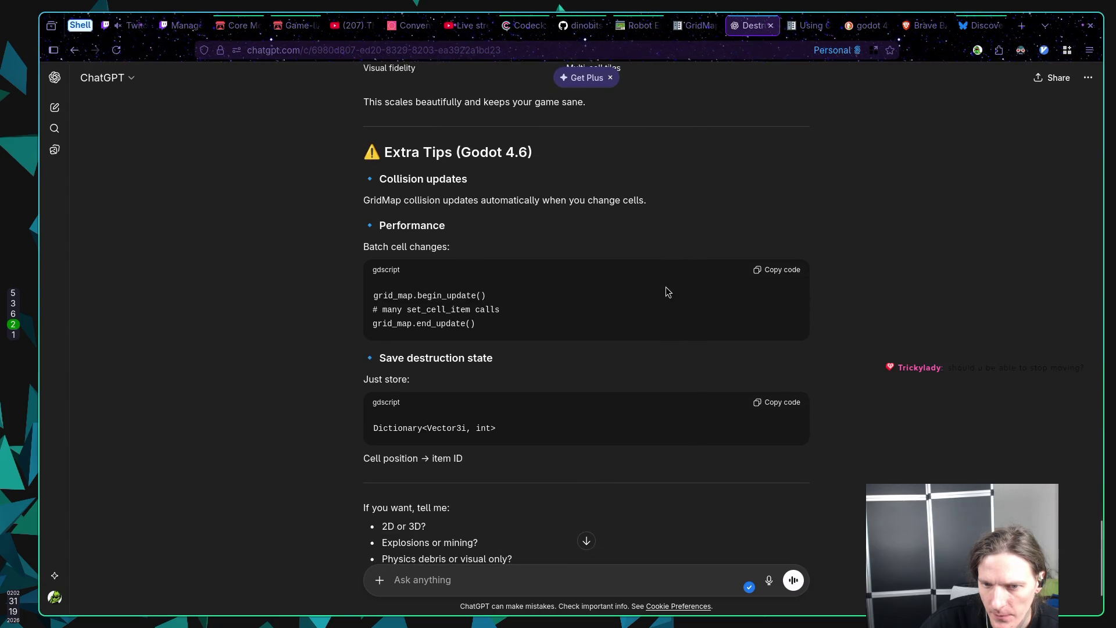
scroll(666, 288, down, 3)
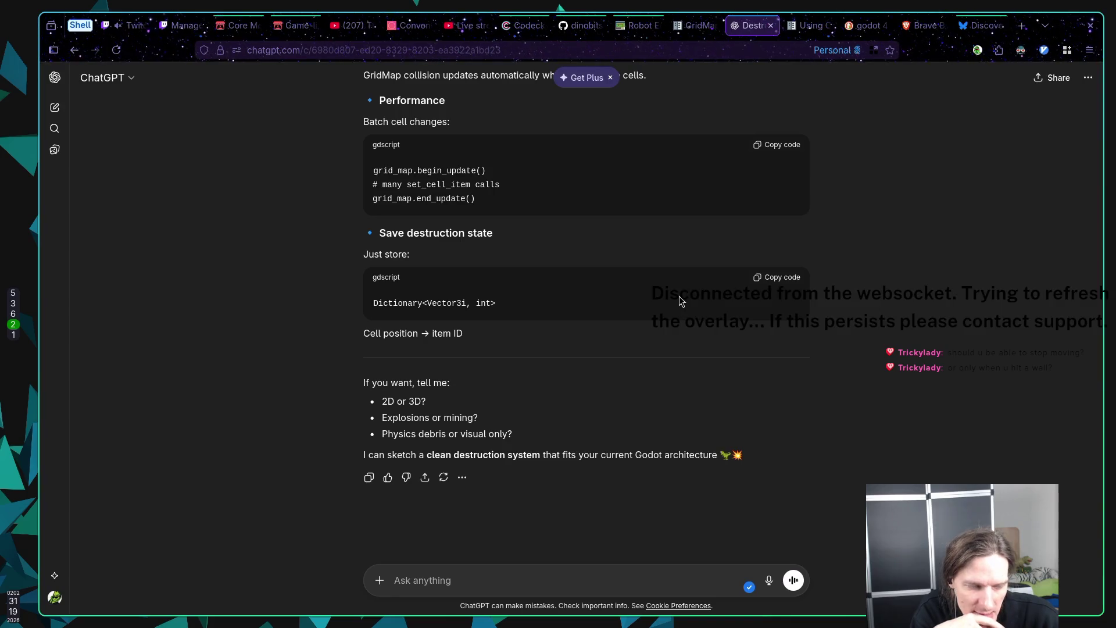
key(super+5)
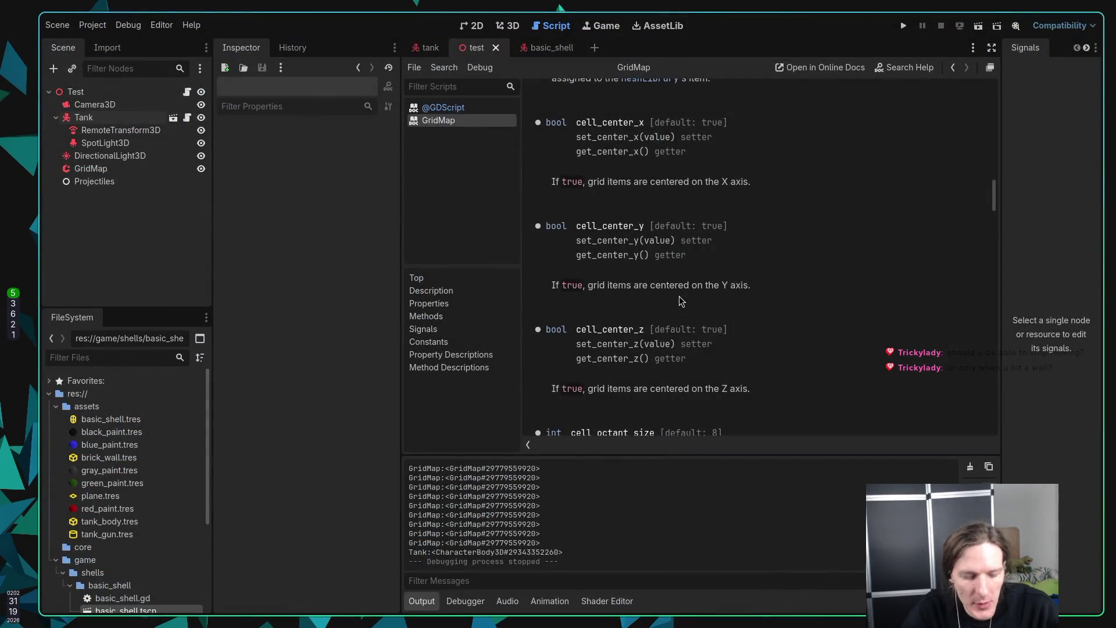
Step: Run the test scene with F5 and drive the tank around among the walls
key(F5)
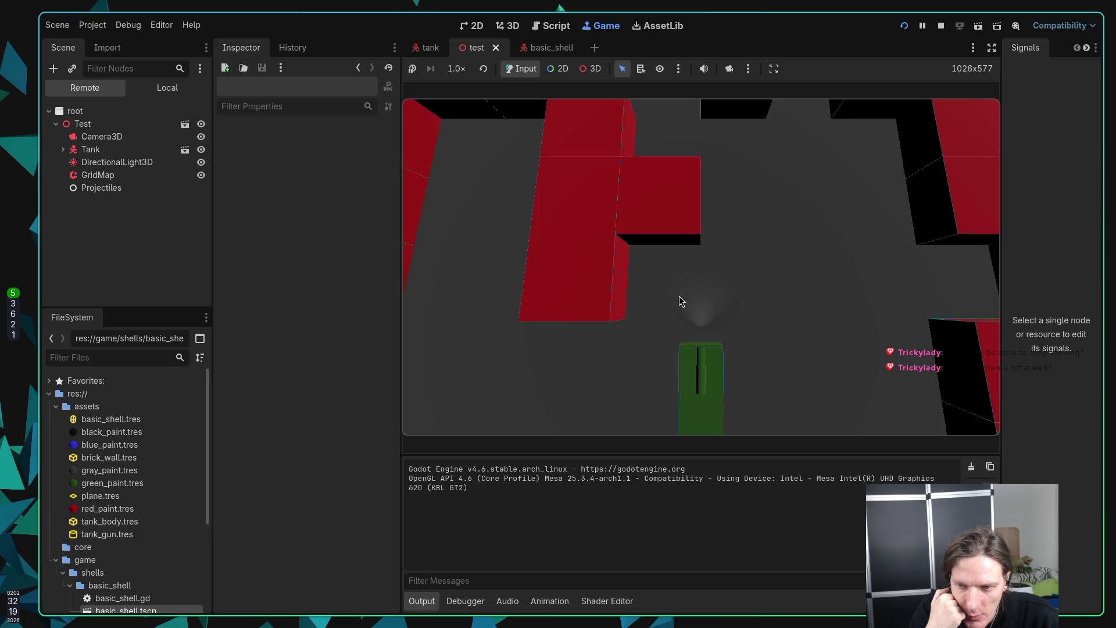
key(d)
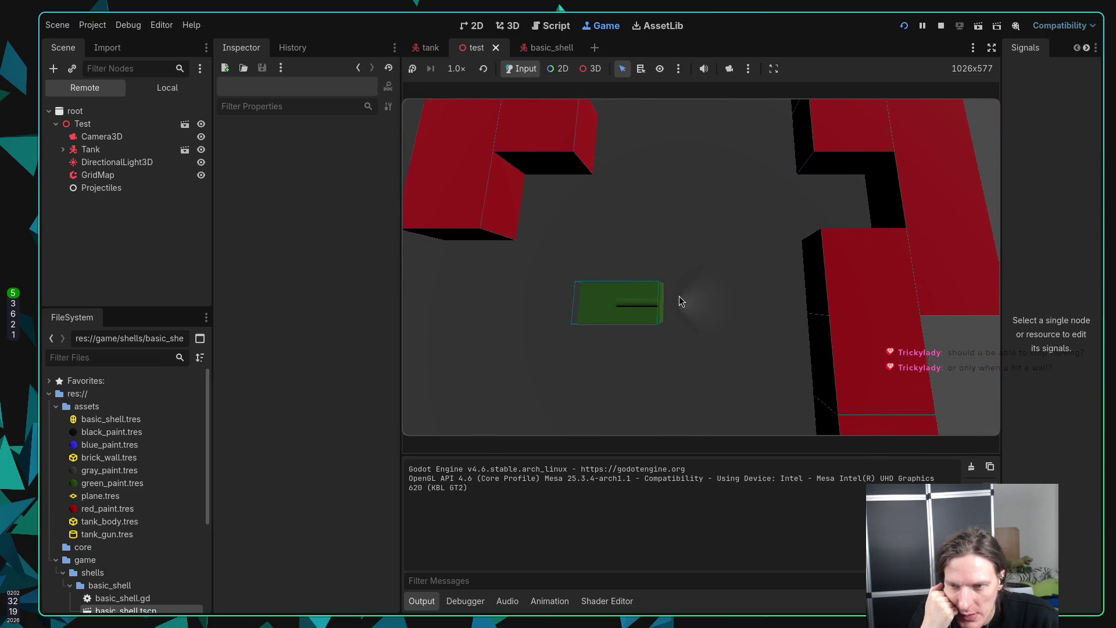
key(s)
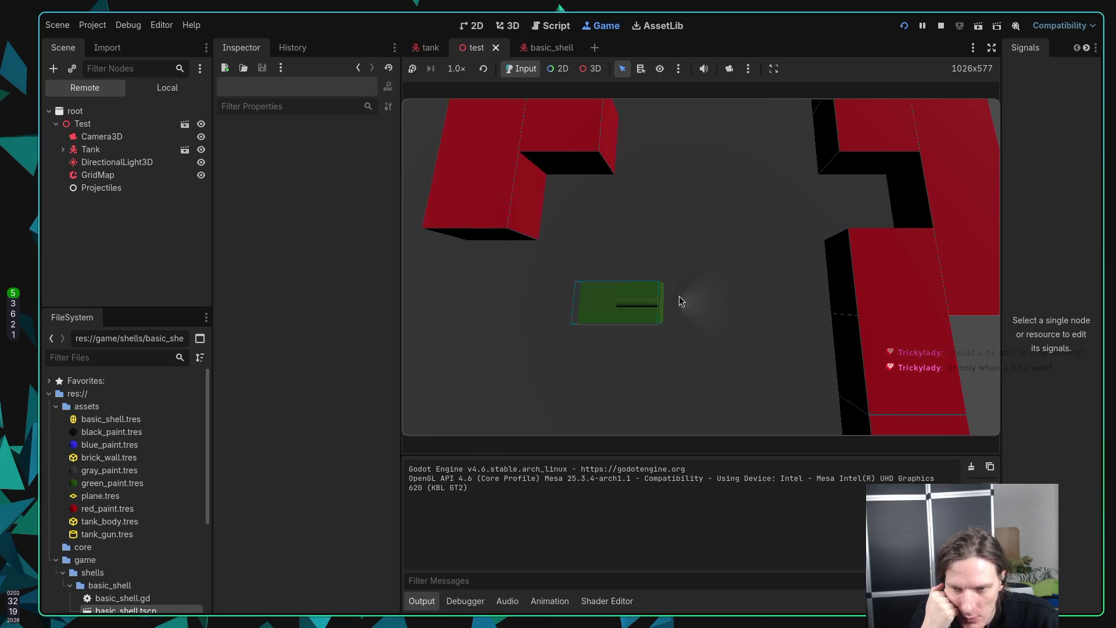
key(d)
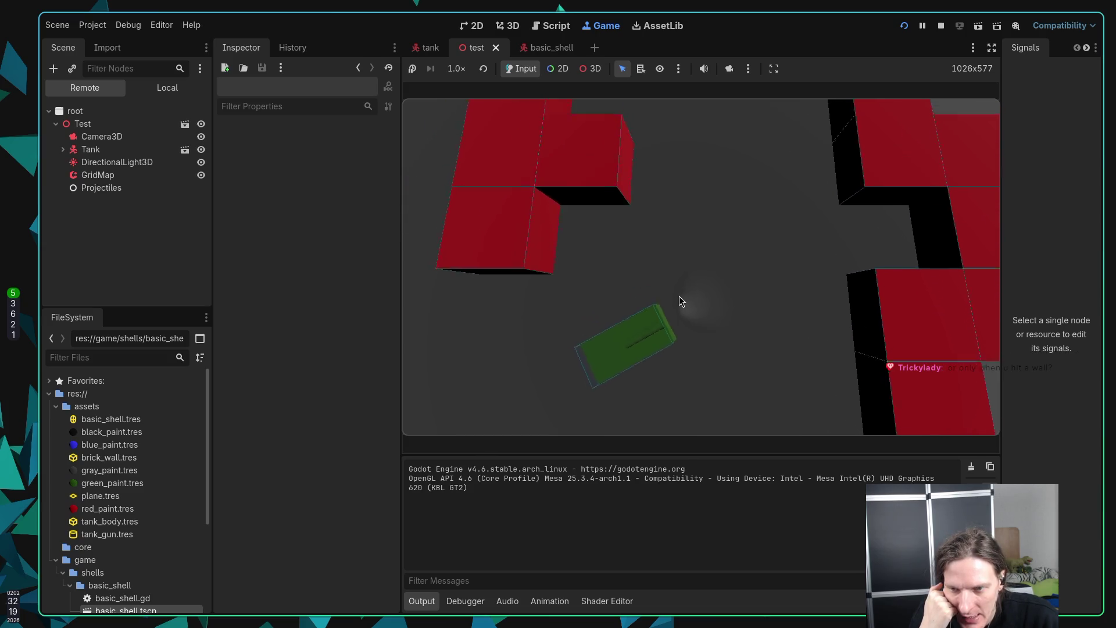
key(d)
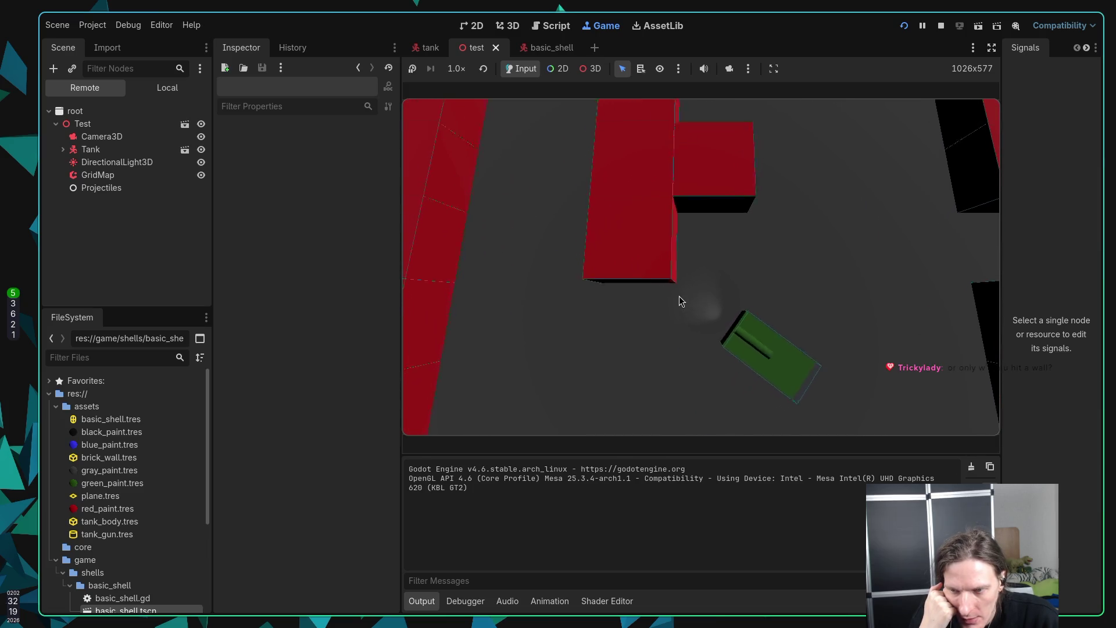
key(w)
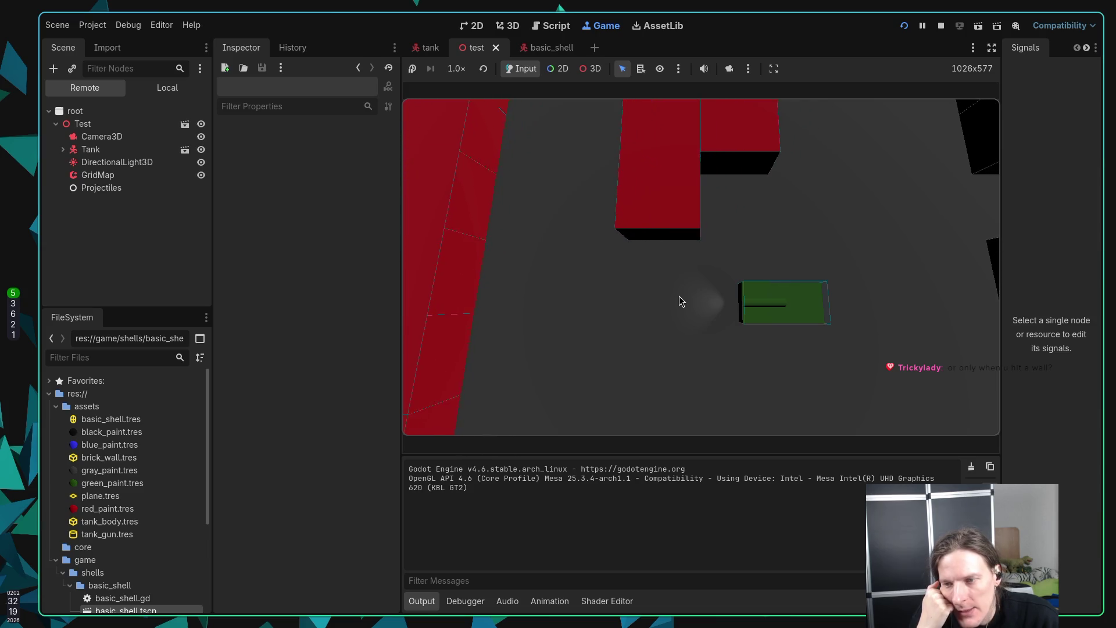
key(a)
key(a)
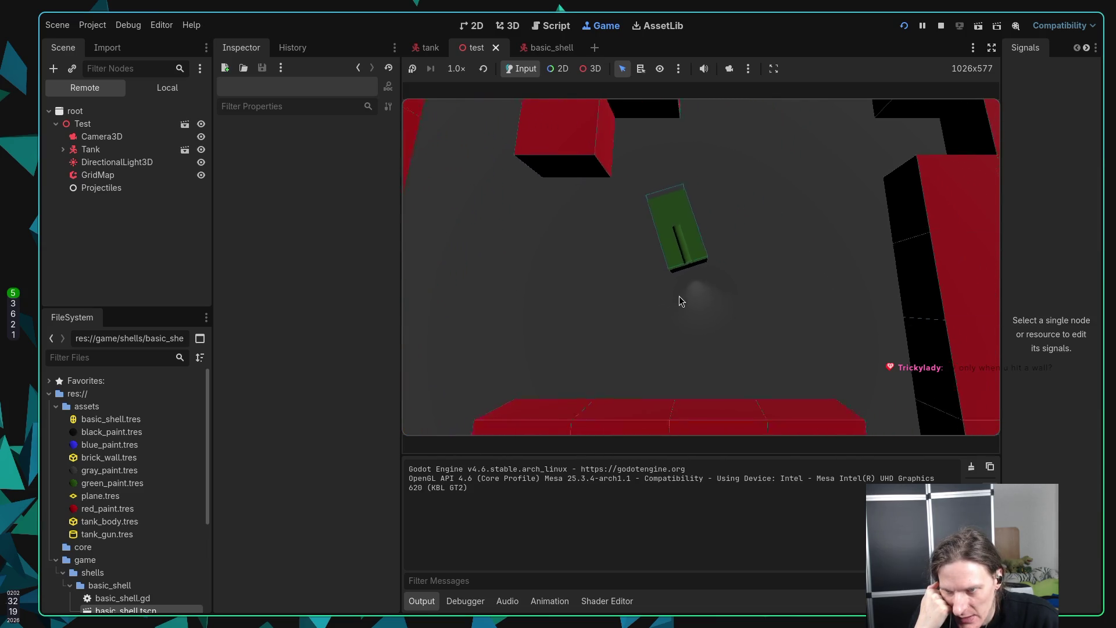
key(a)
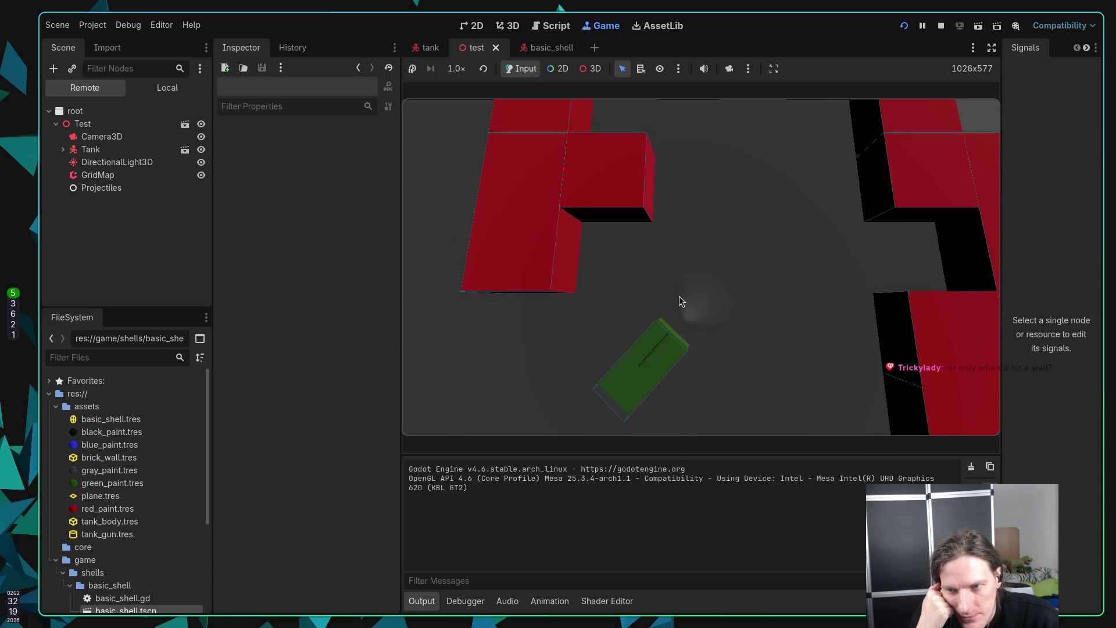
key(a)
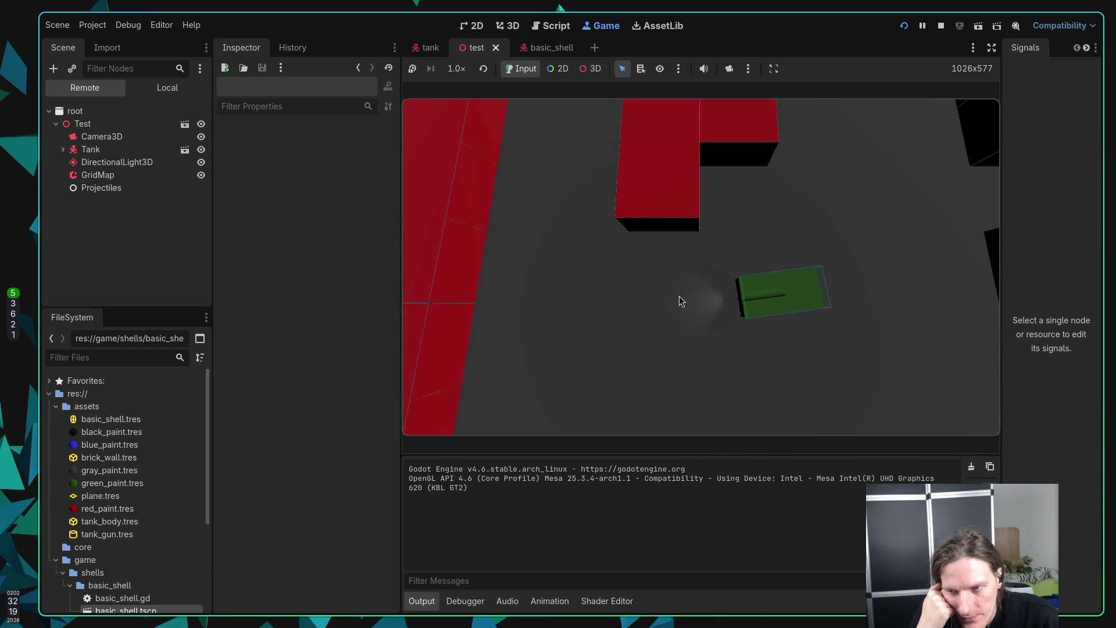
key(a)
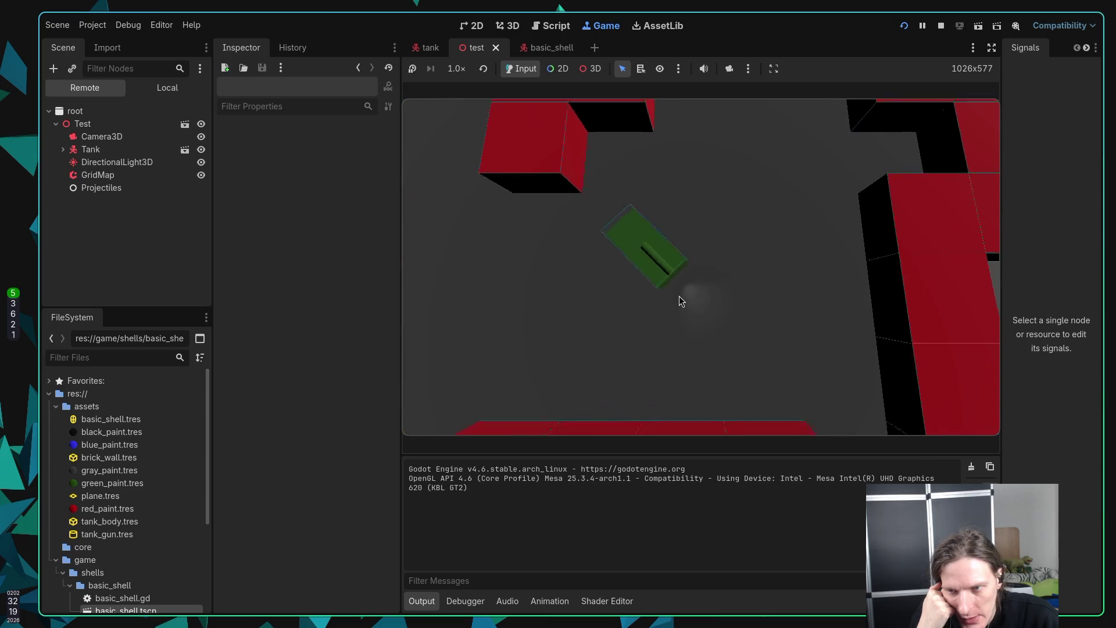
key(a)
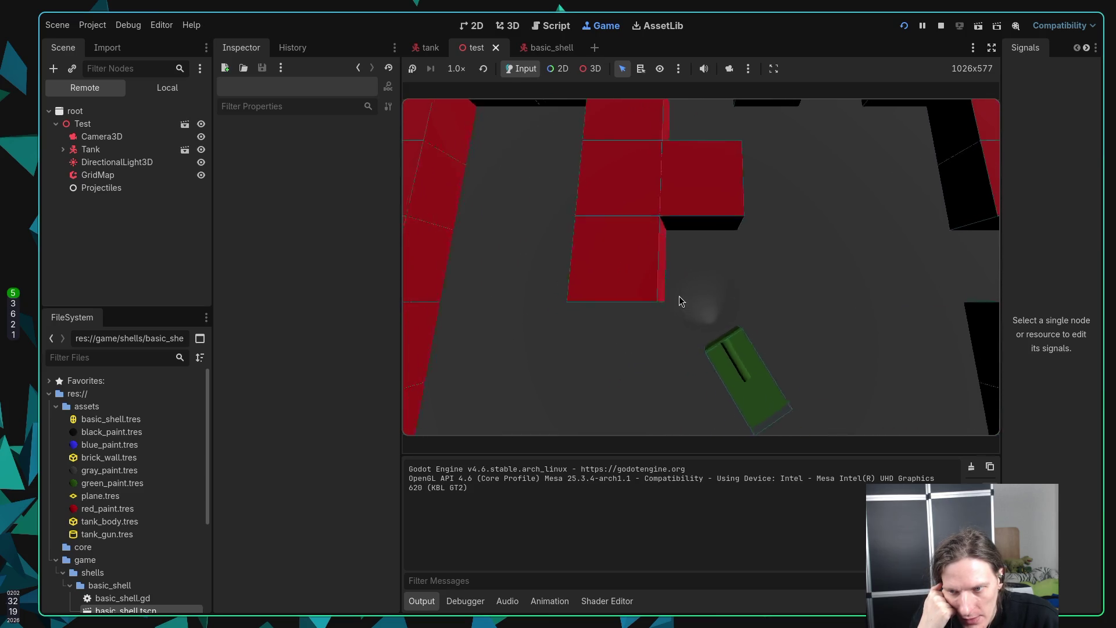
key(a)
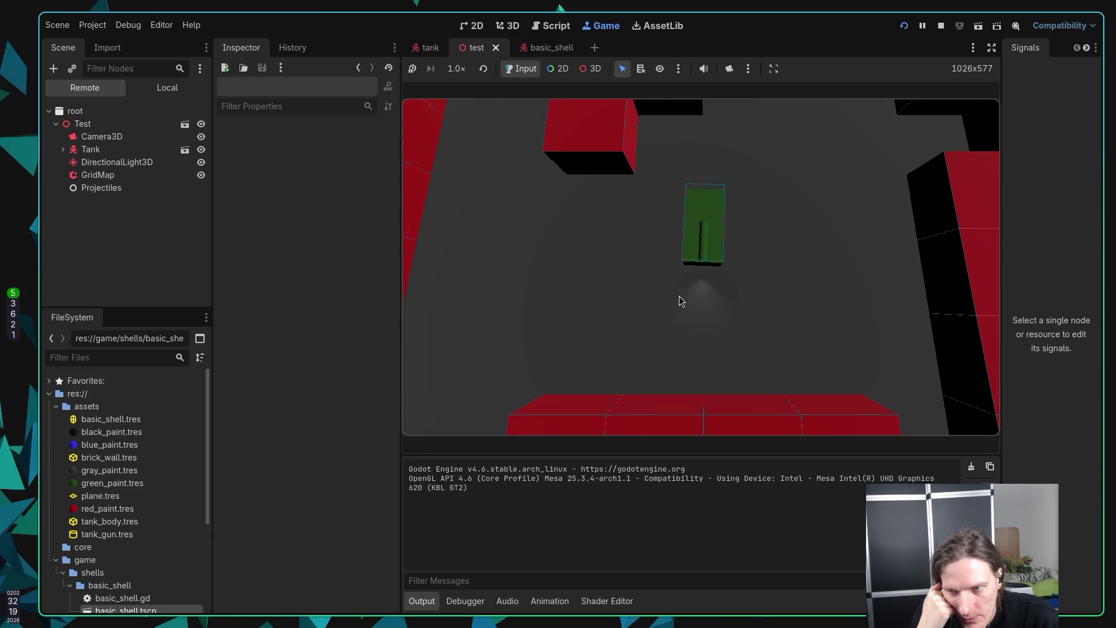
key(a)
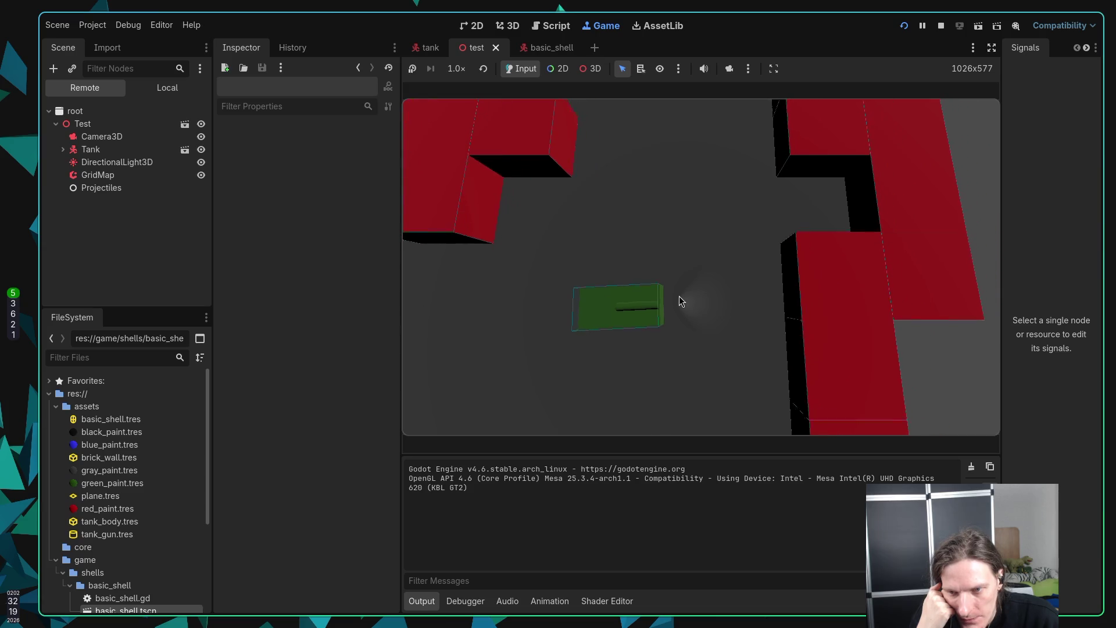
key(a)
key(a)
key(w)
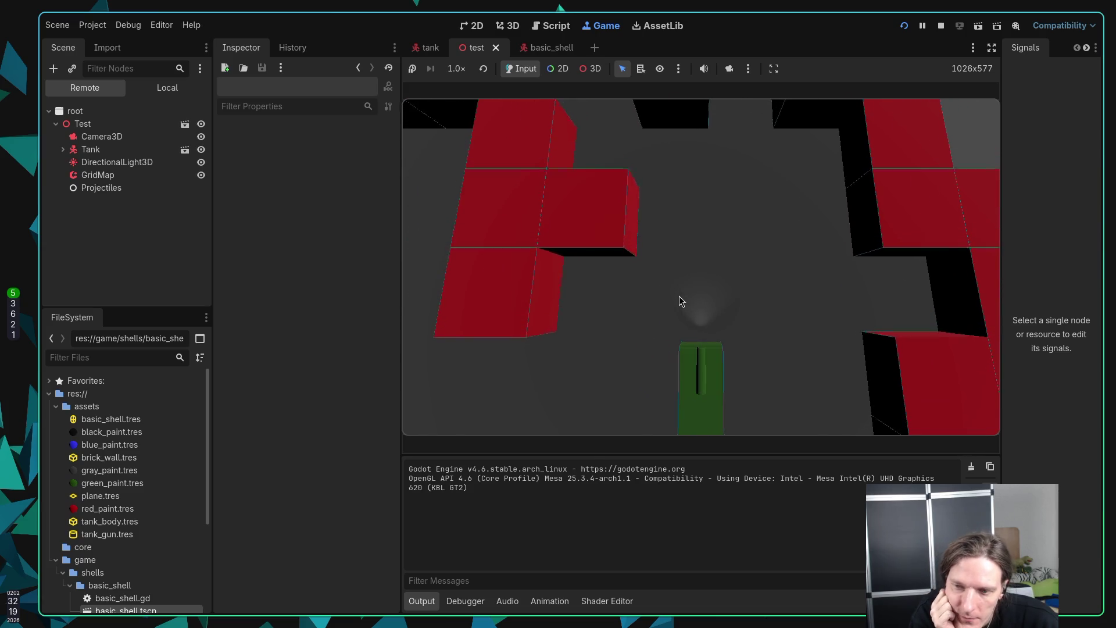
key(a)
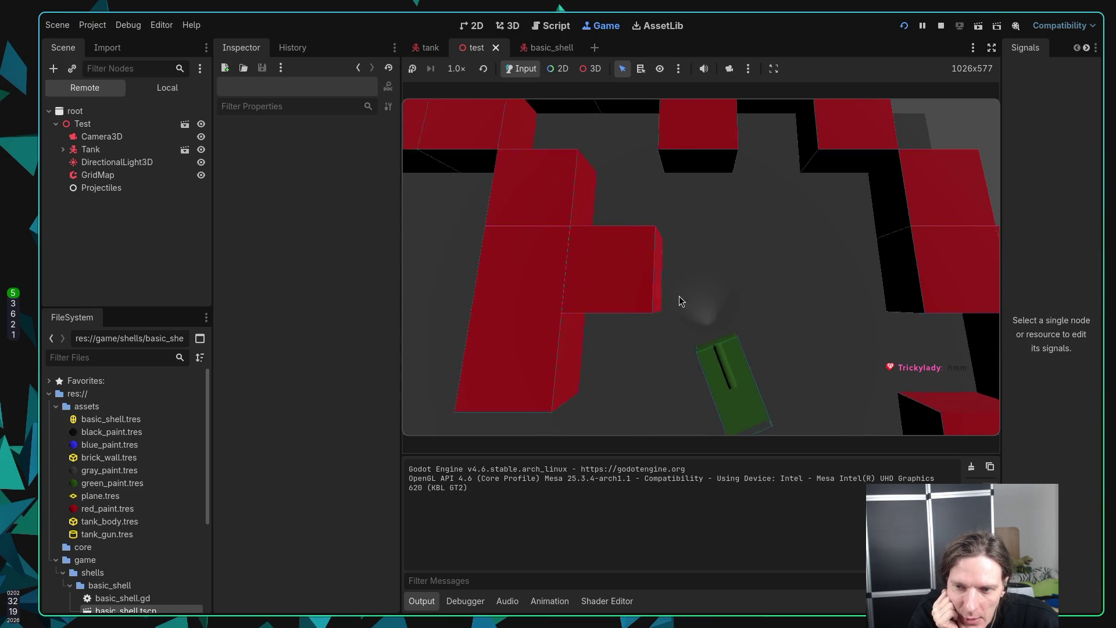
key(w)
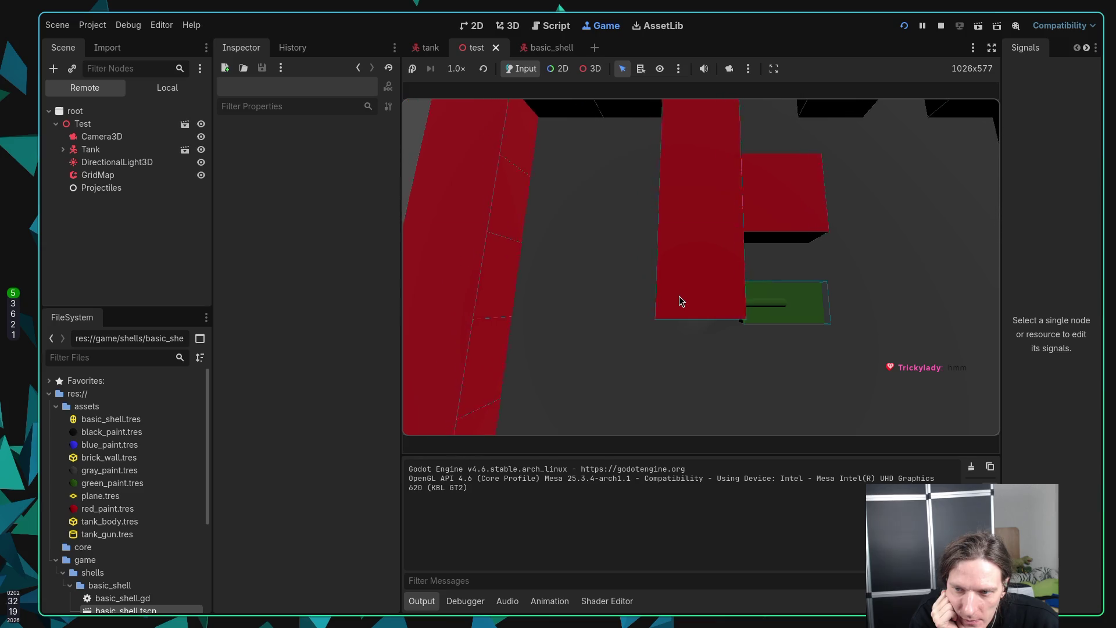
key(a)
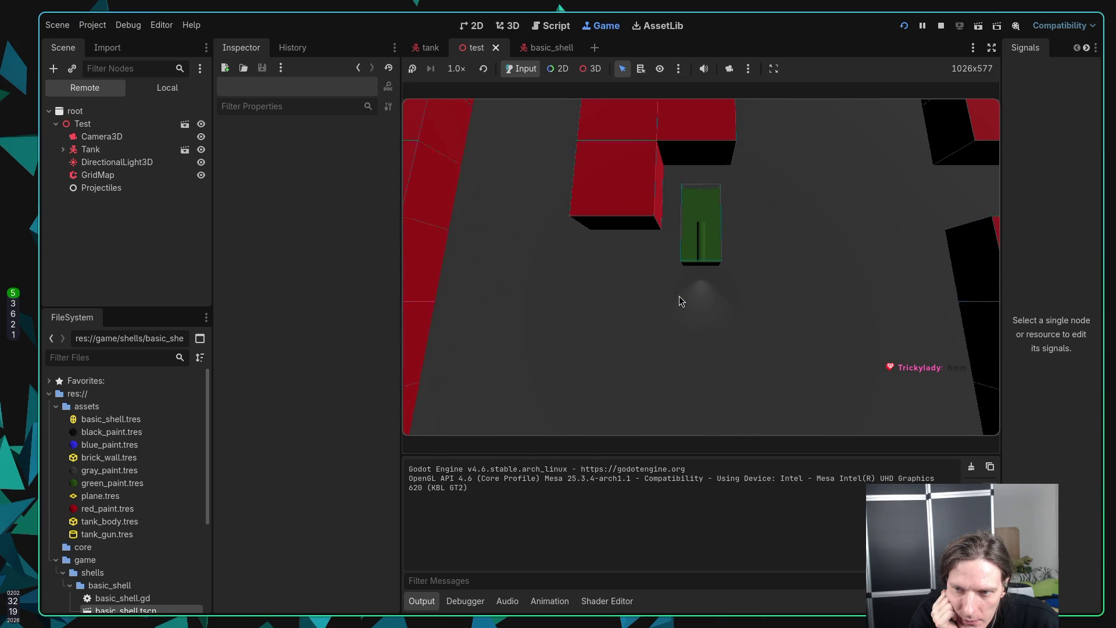
key(d)
key(d)
key(a)
key(a)
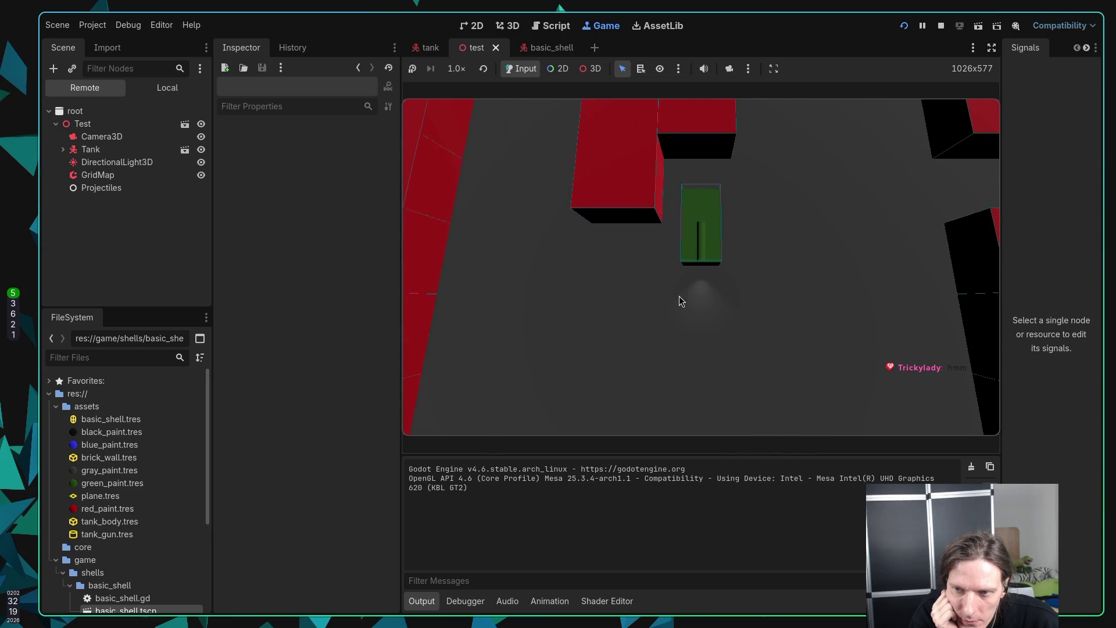
key(d)
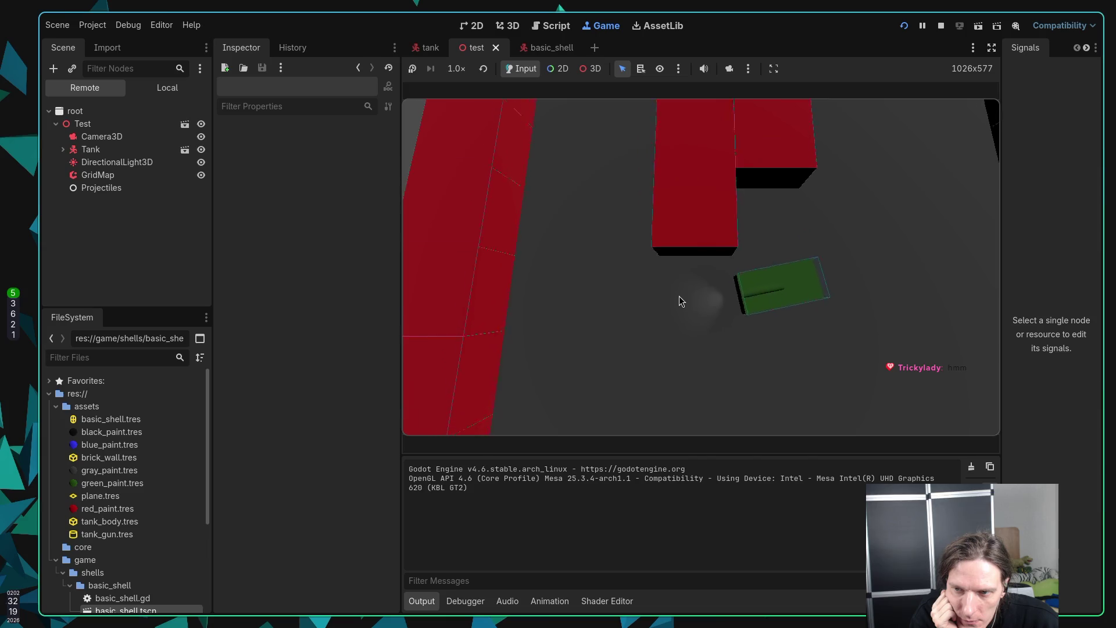
key(w)
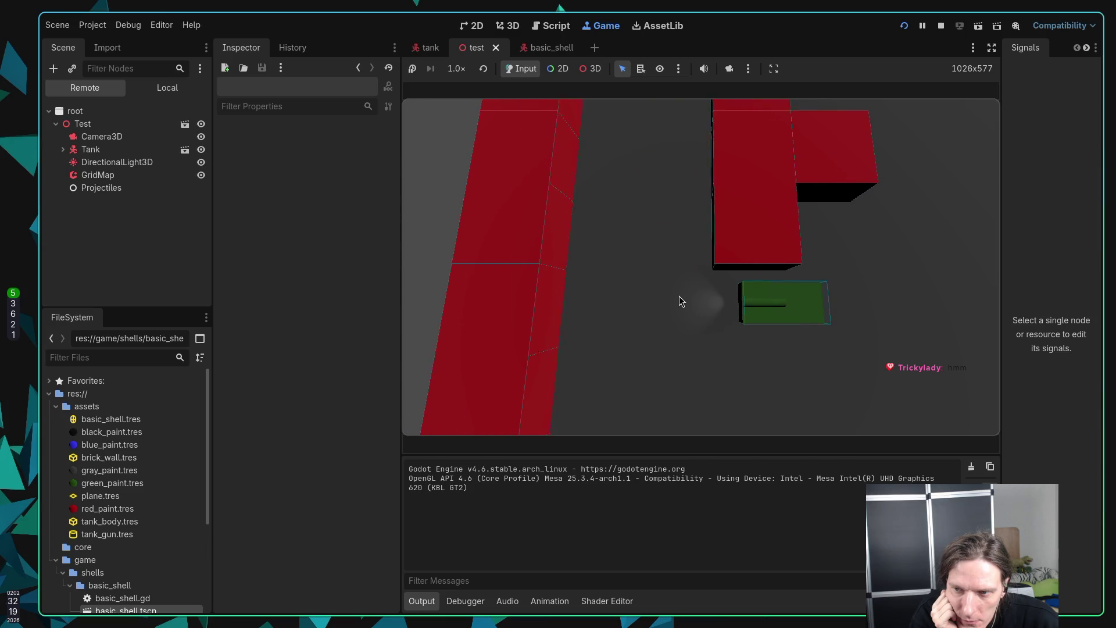
key(d)
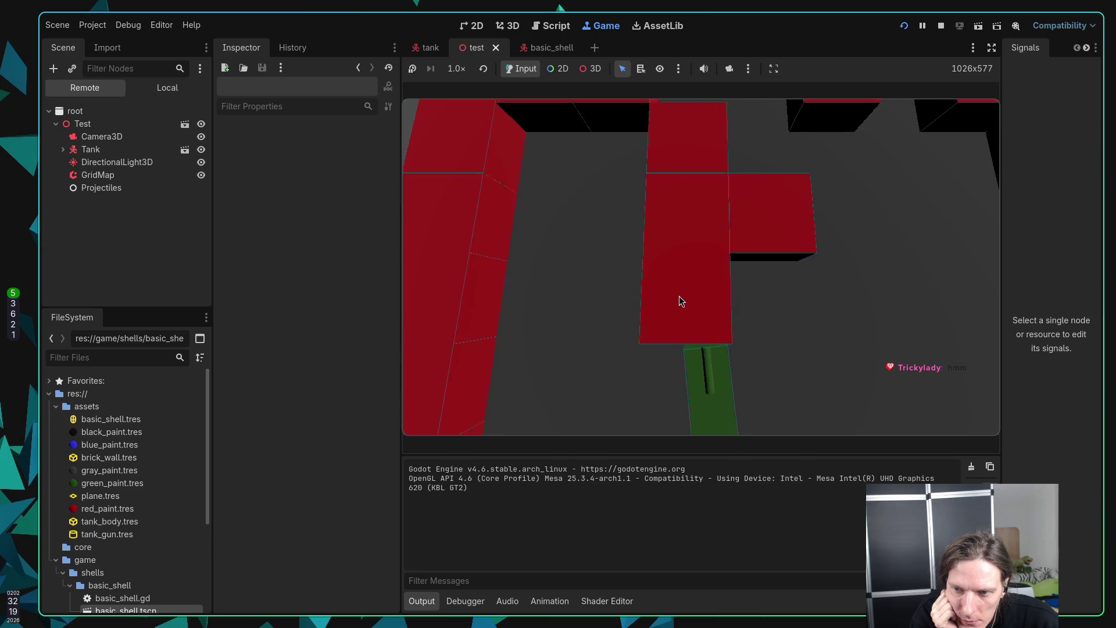
key(d)
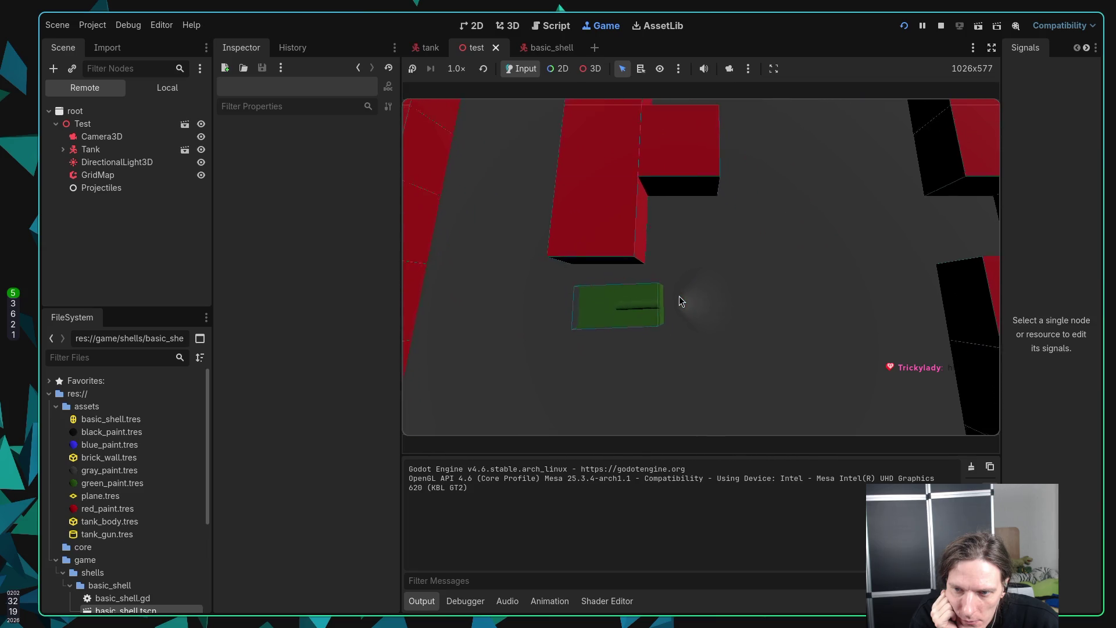
key(a)
key(w)
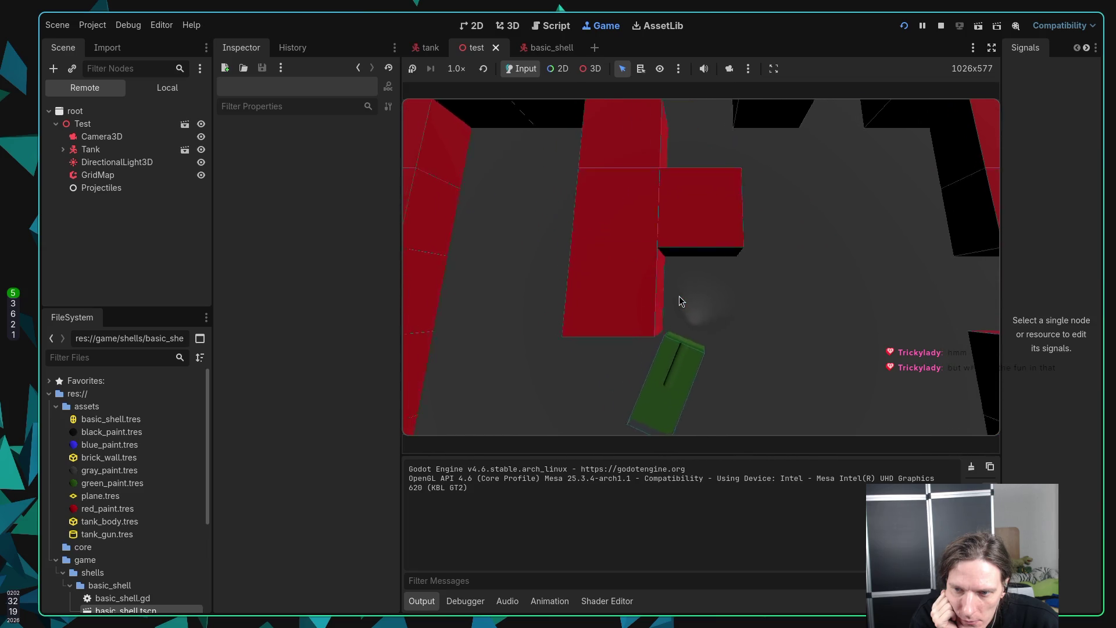
key(d)
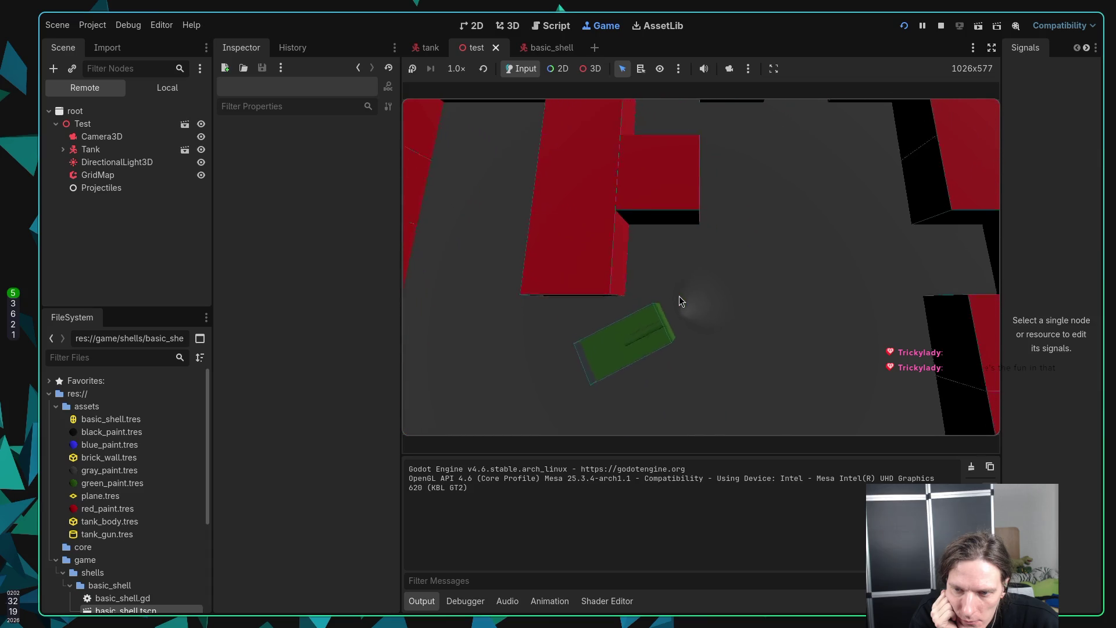
key(a)
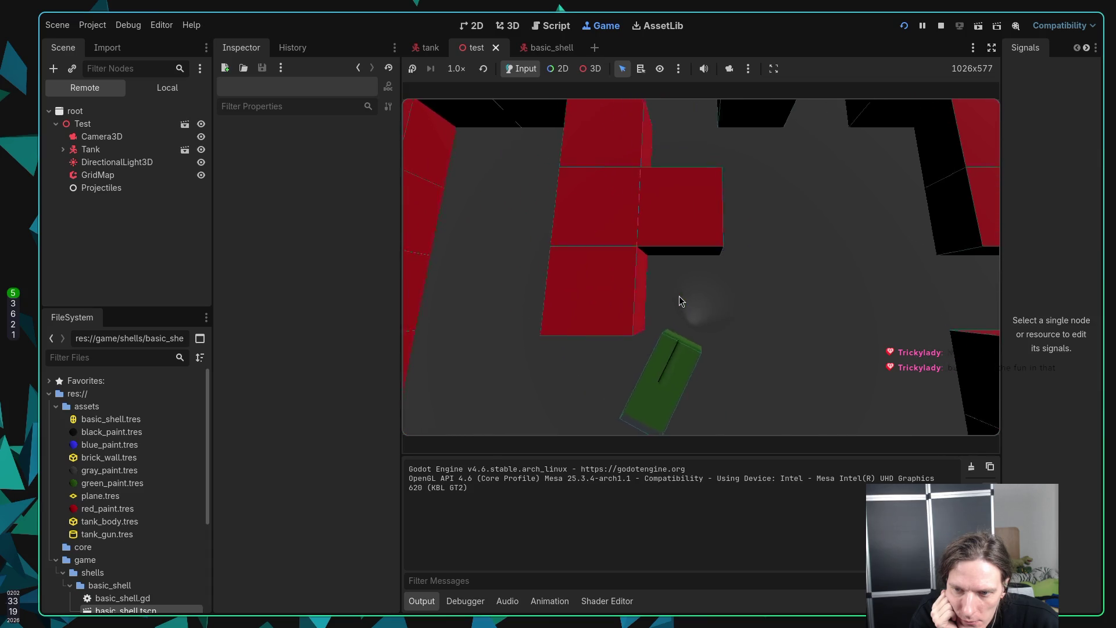
key(w)
key(d)
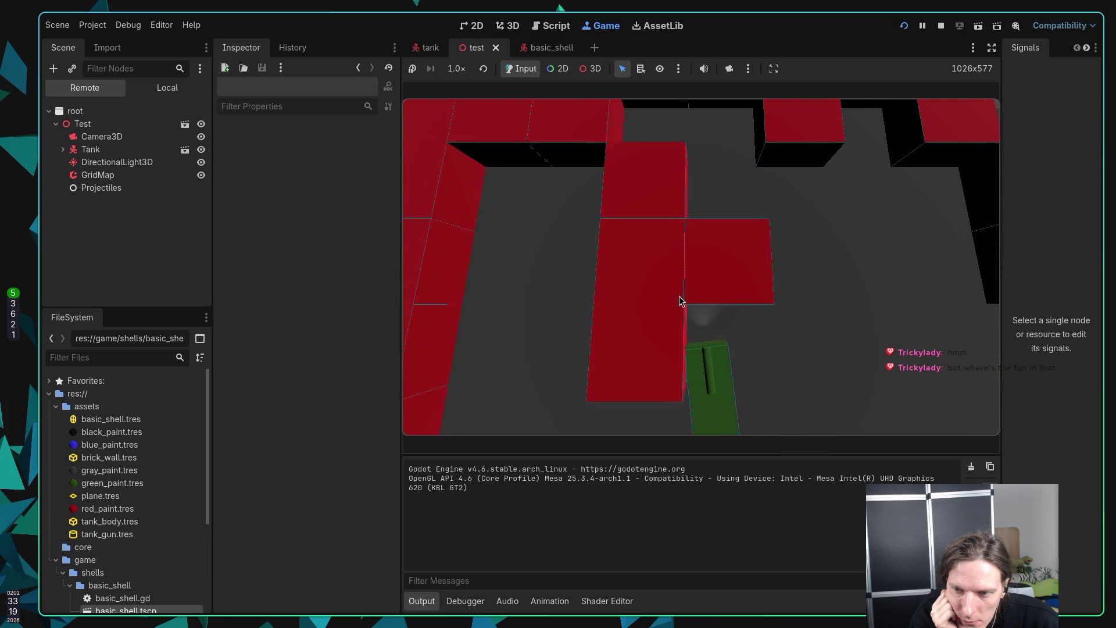
key(d)
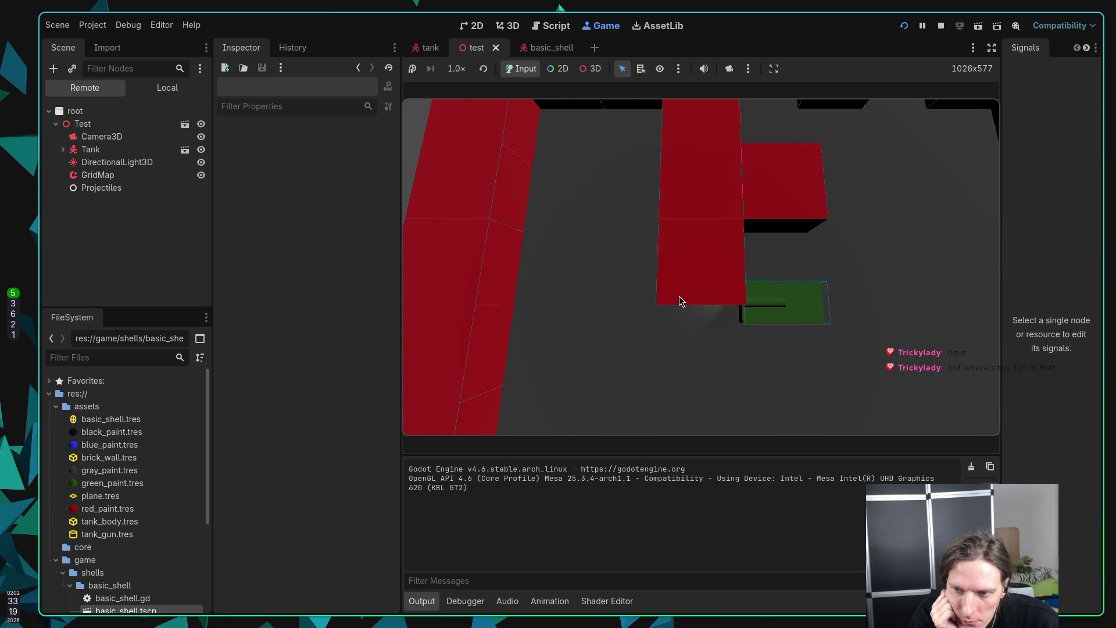
key(a)
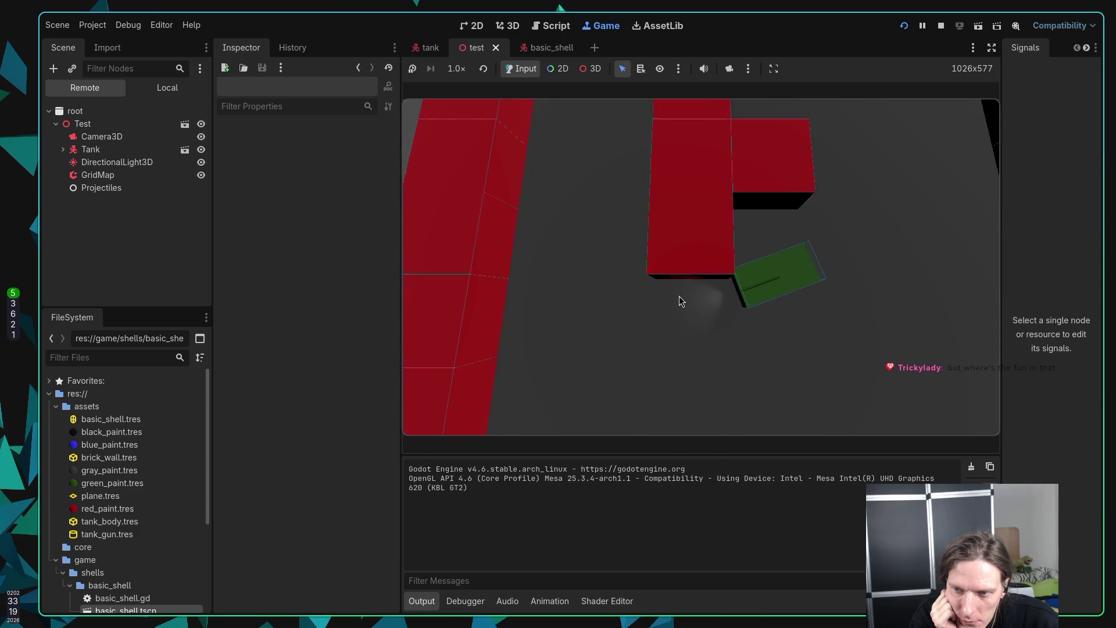
key(a)
key(w)
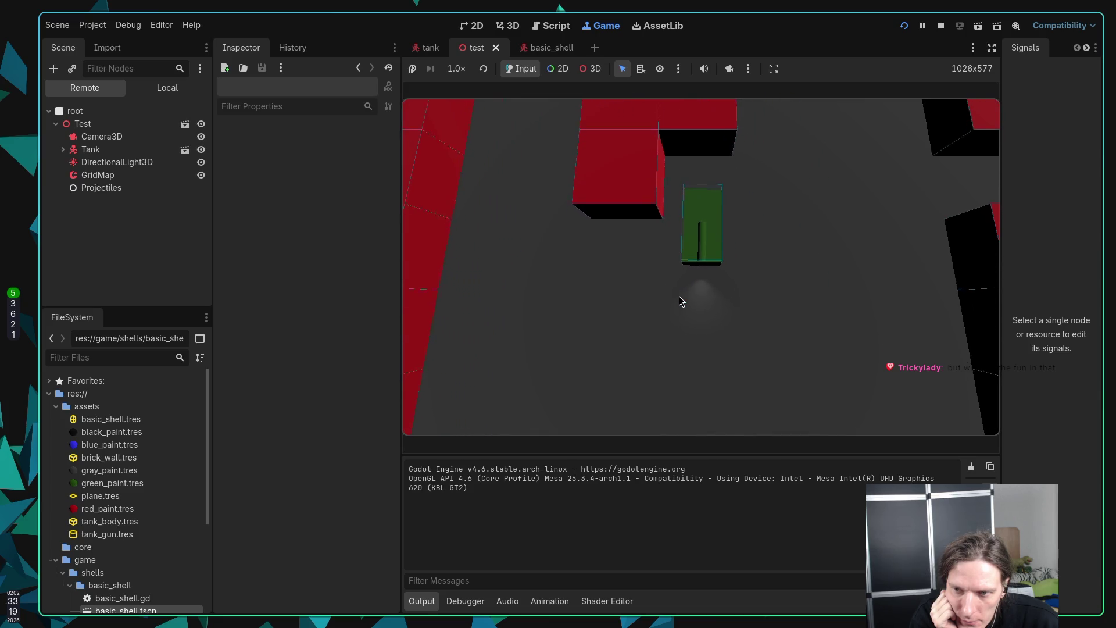
key(d)
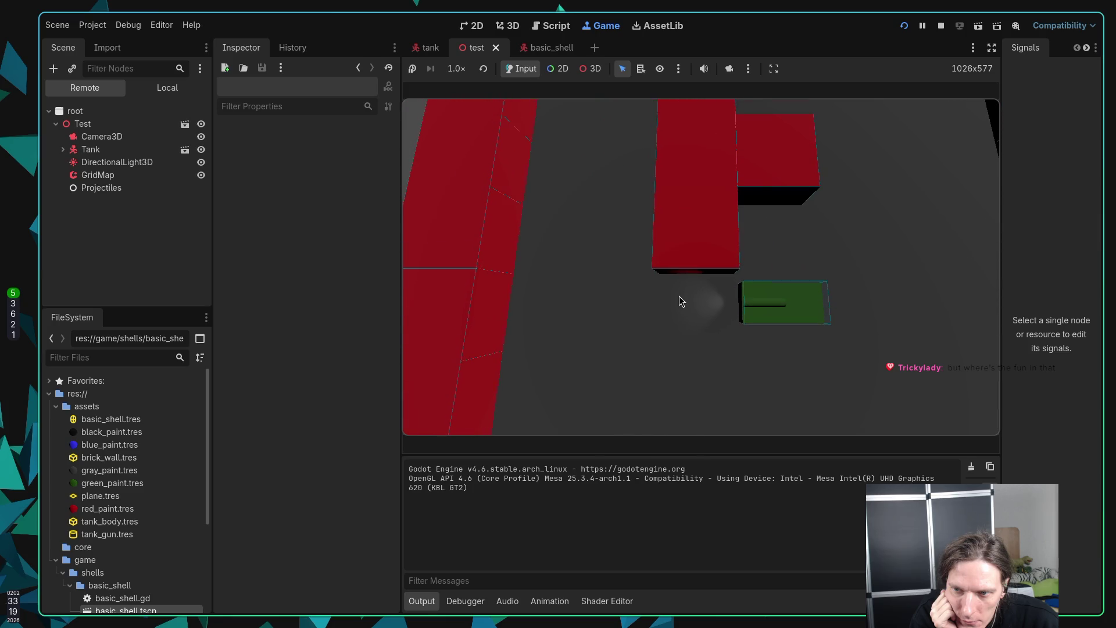
key(w)
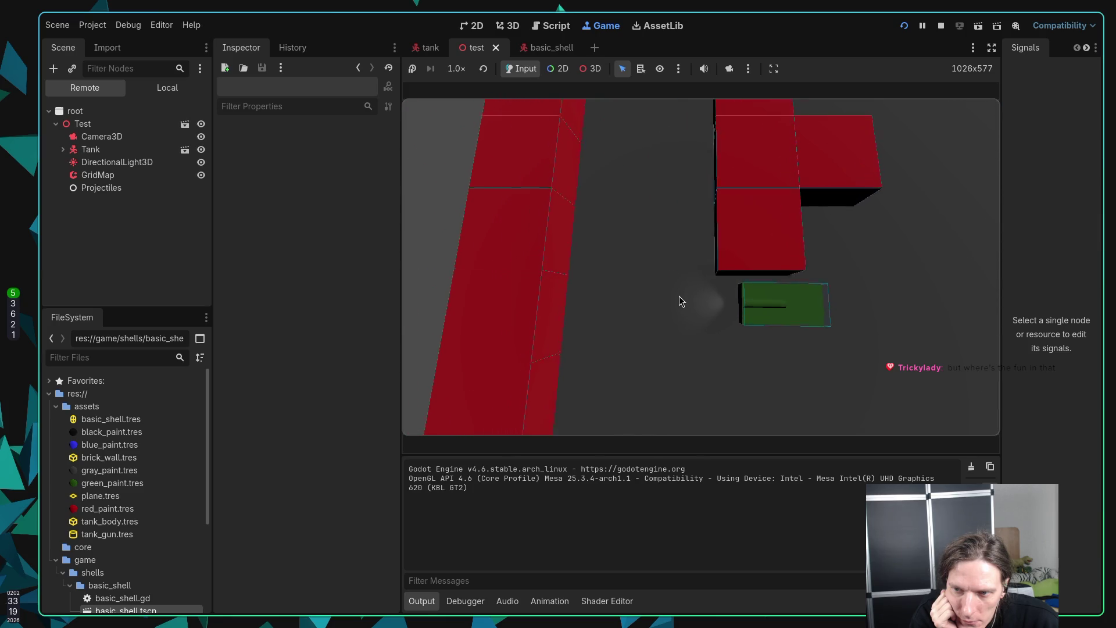
key(d)
key(d)
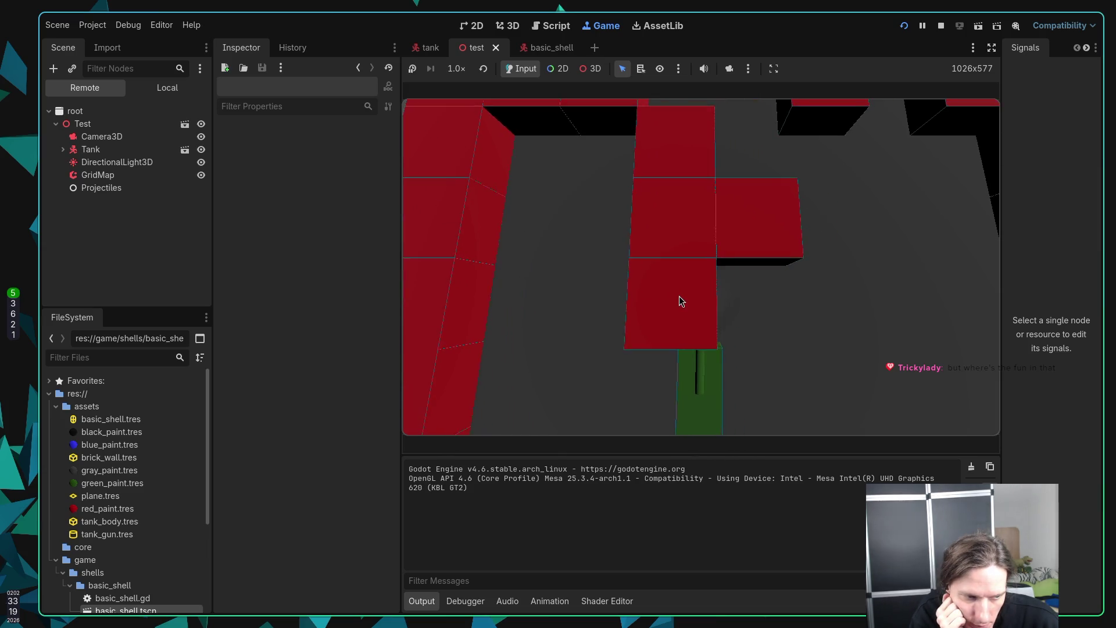
key(d)
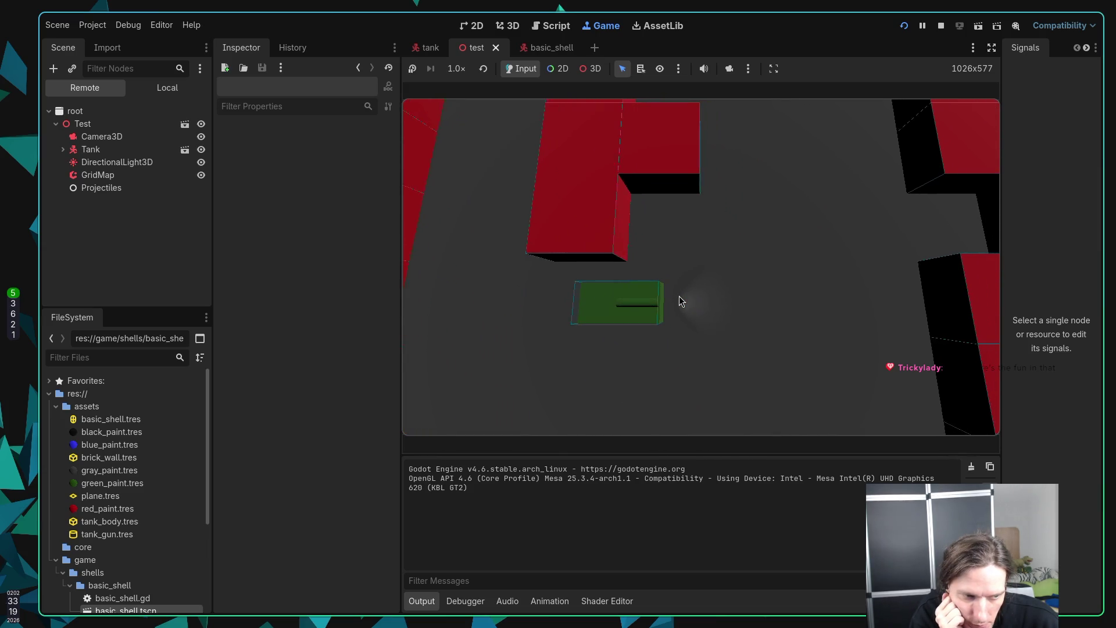
Step: Fire shells while aiming the gun left, down and up-right, then stop the game with F8
key(space)
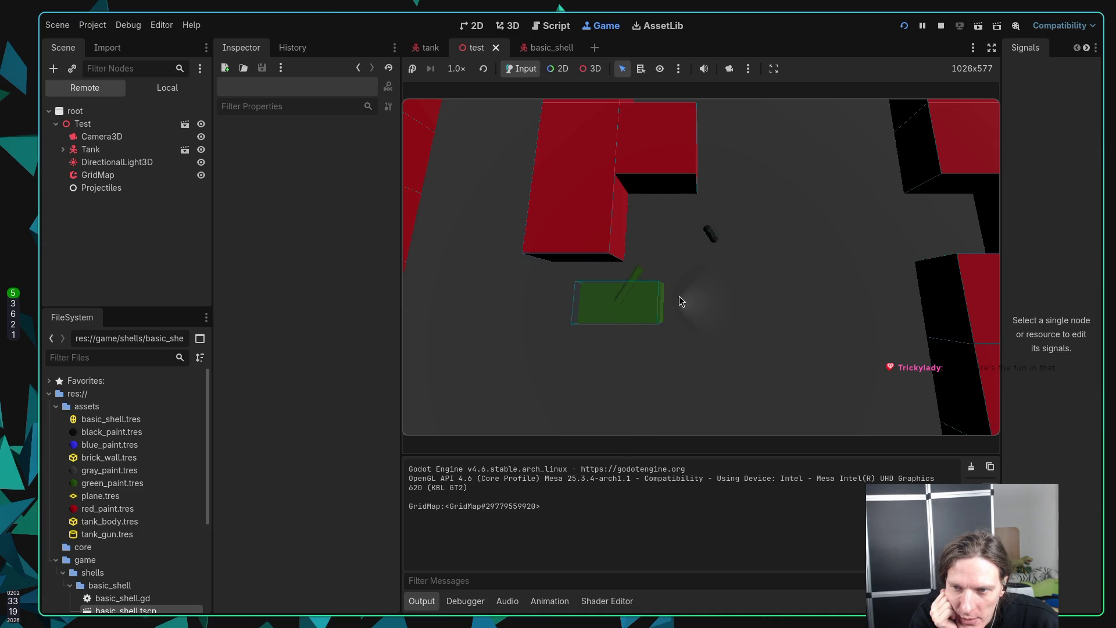
key(space)
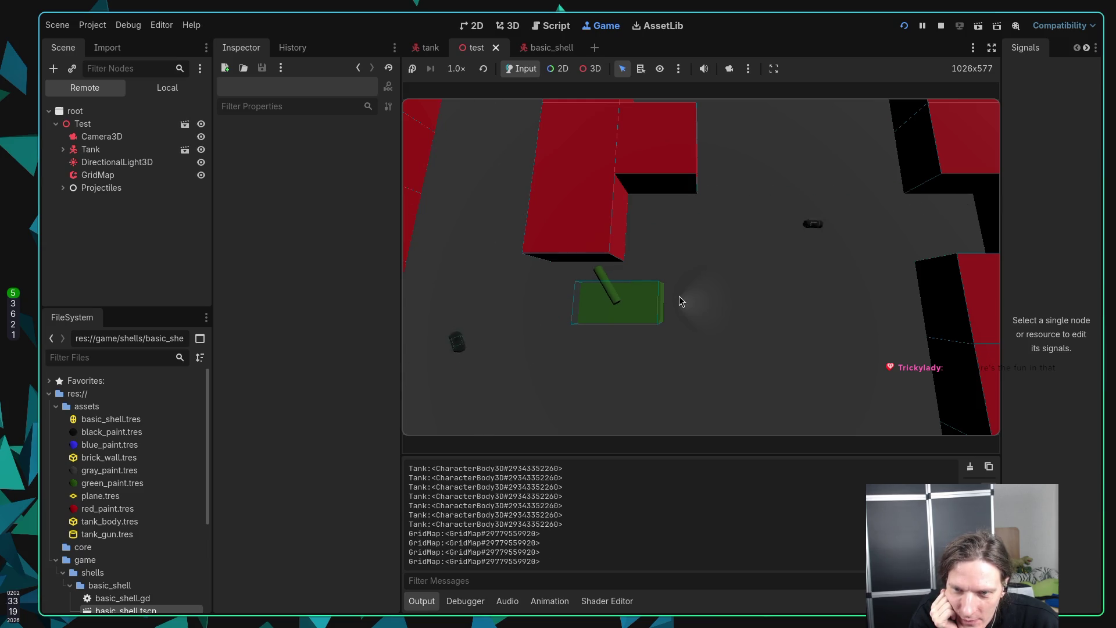
key(space)
key(Left)
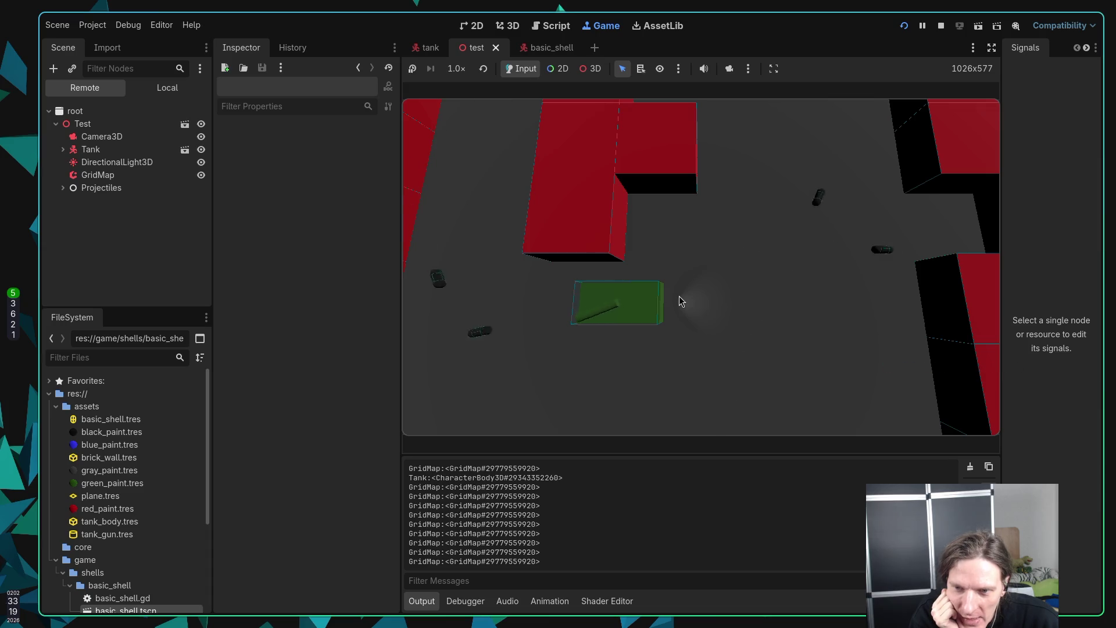
key(Left)
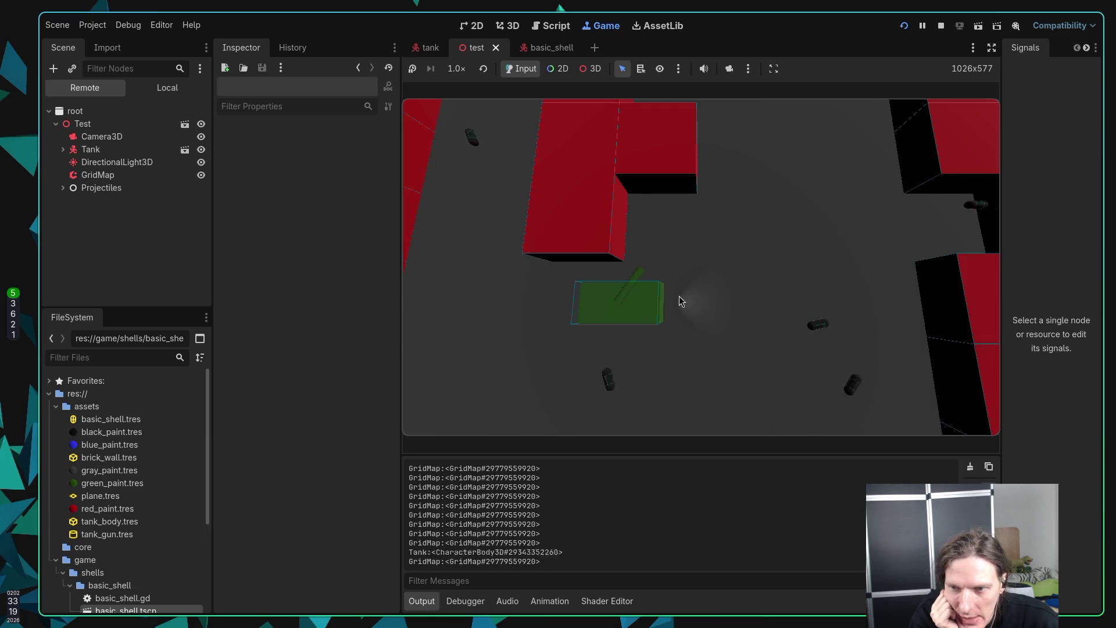
key(Up)
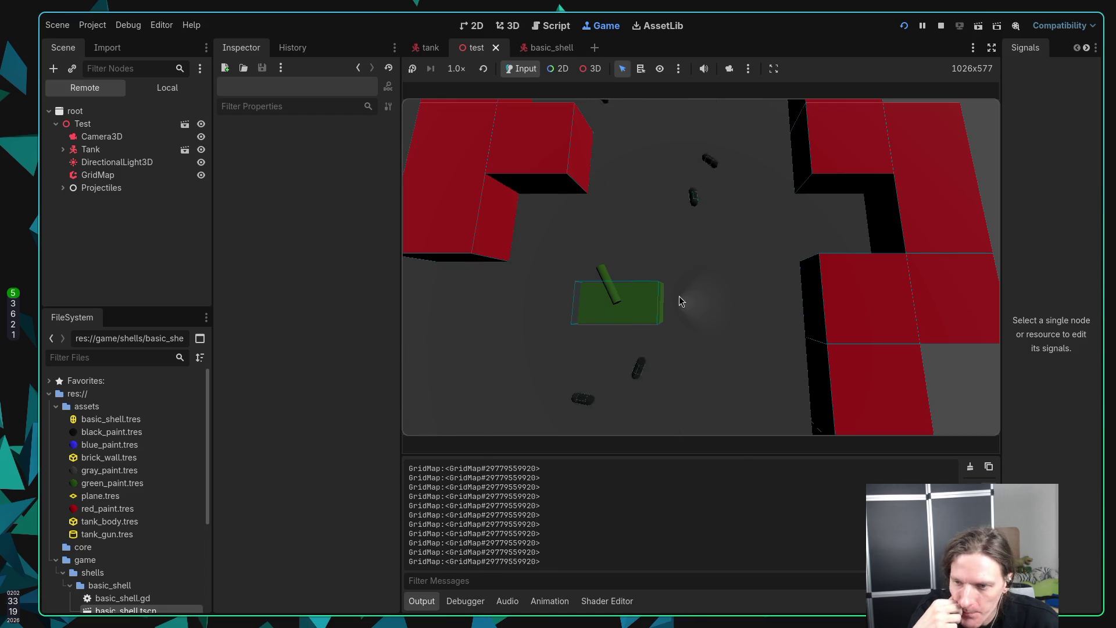
key(F8)
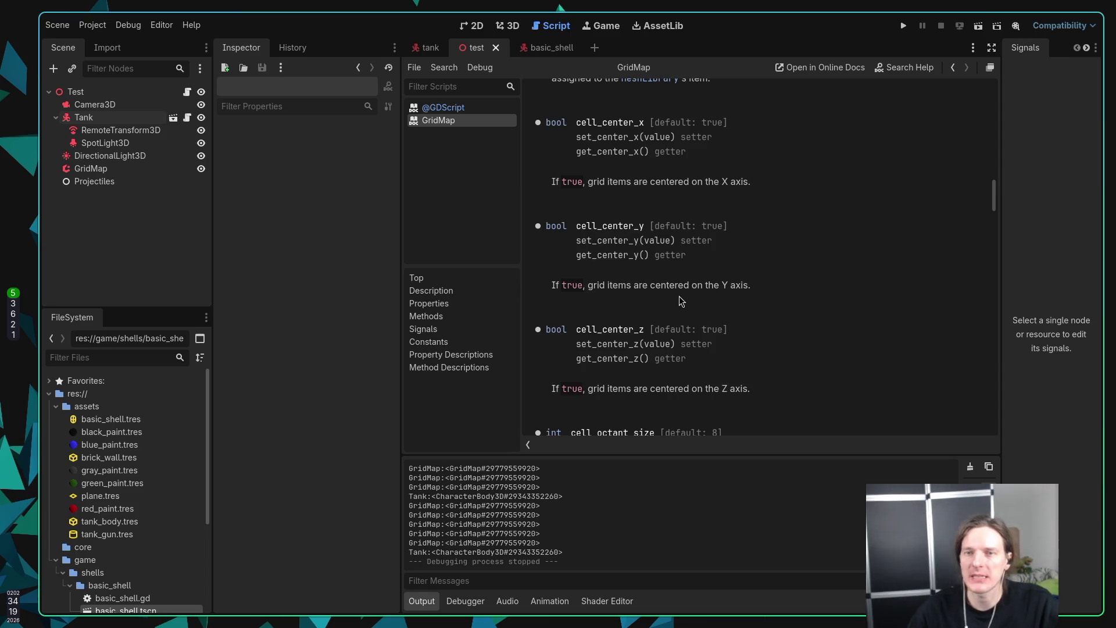
key(super+1)
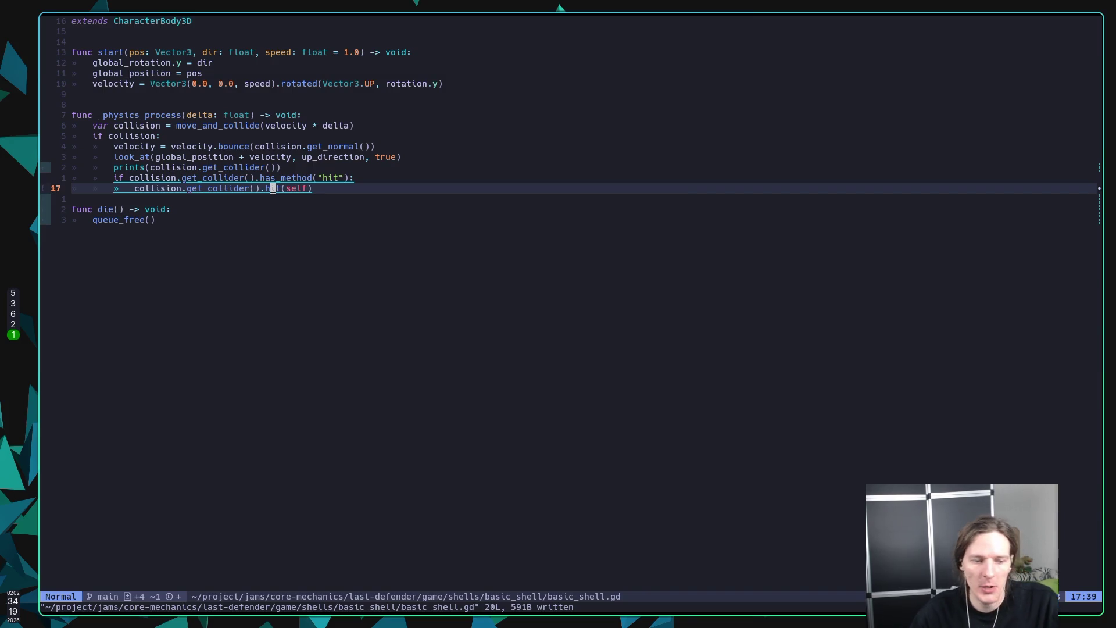
Step: Inspect the hit call on line 17 of basic_shell.gd near the die function, then return to Godot
click(73, 199)
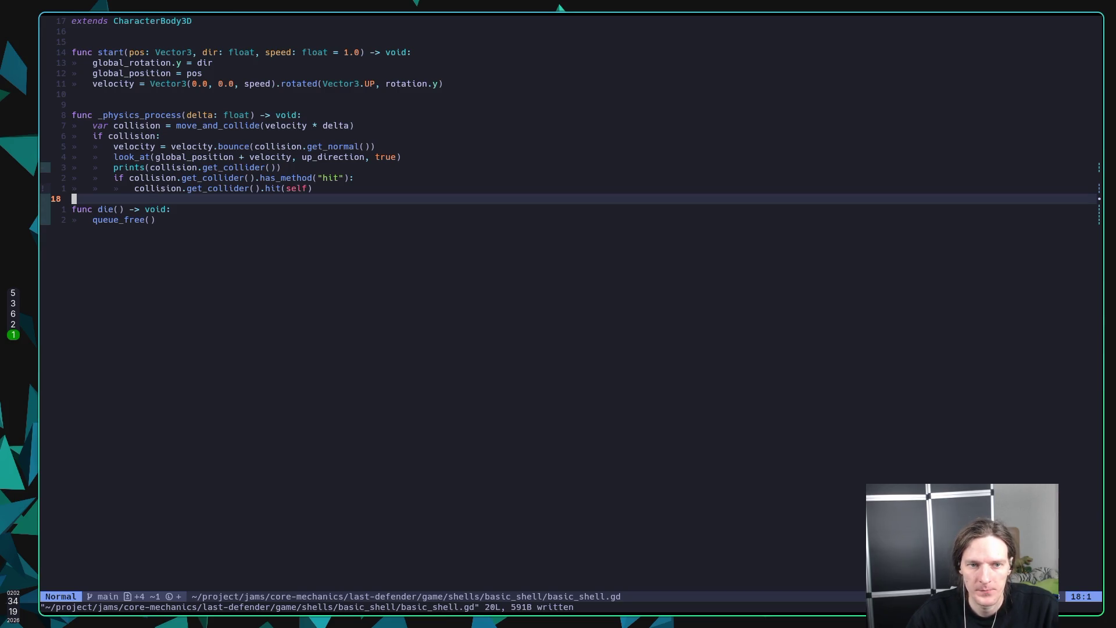
key(k)
key(k)
key(j)
key(j)
key(j)
key($)
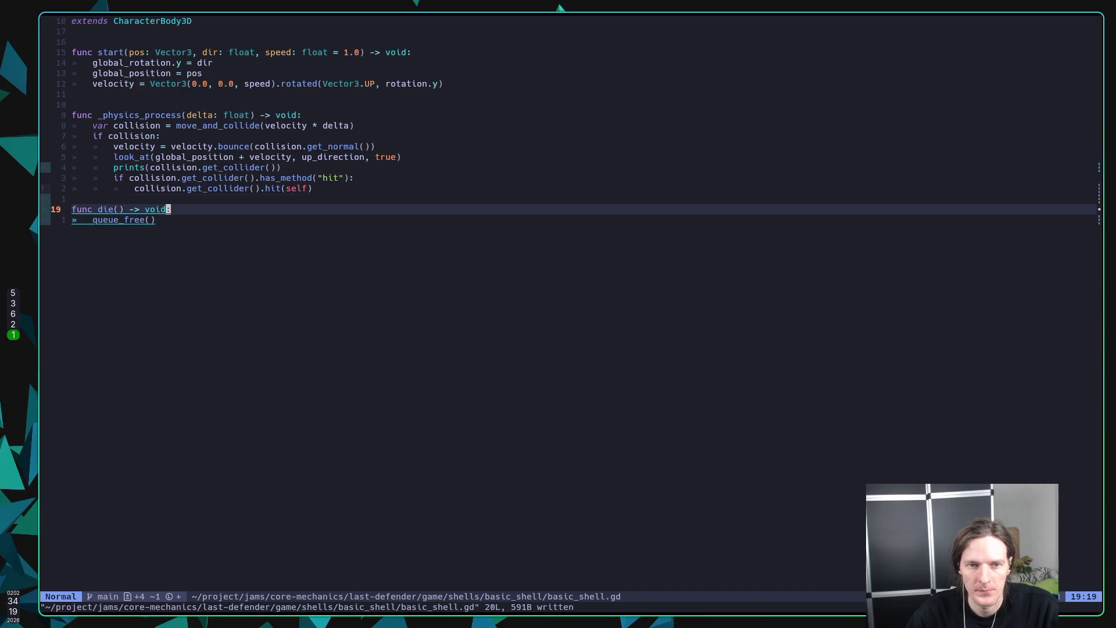
click(272, 189)
key(super+5)
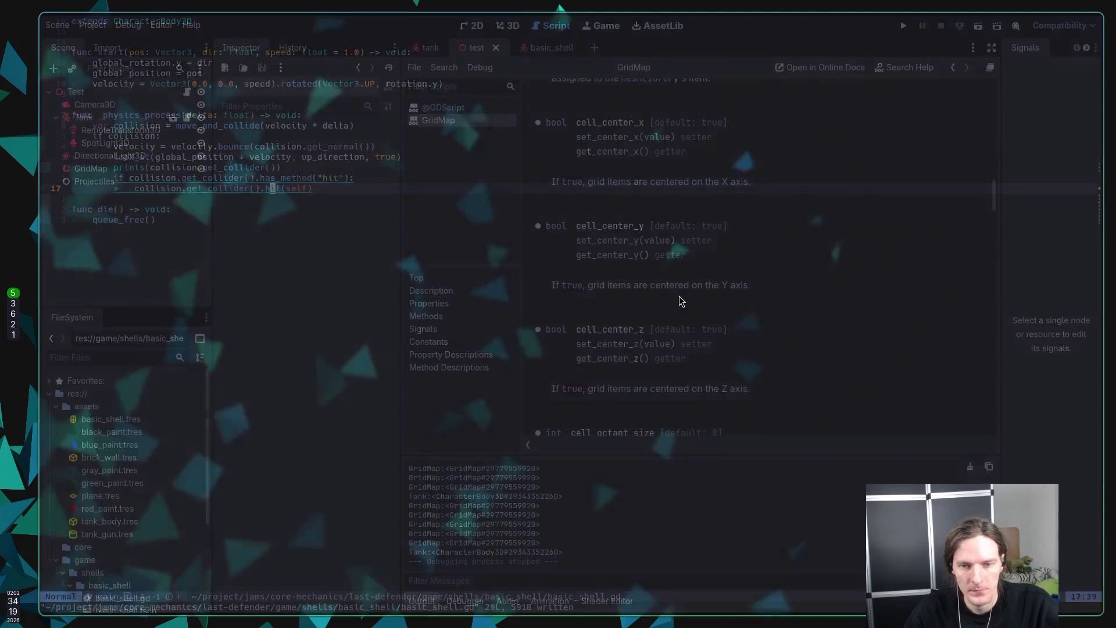
Step: Attach a new script at res://levels/test/grid_map.gd to the GridMap node
click(135, 169)
click(184, 74)
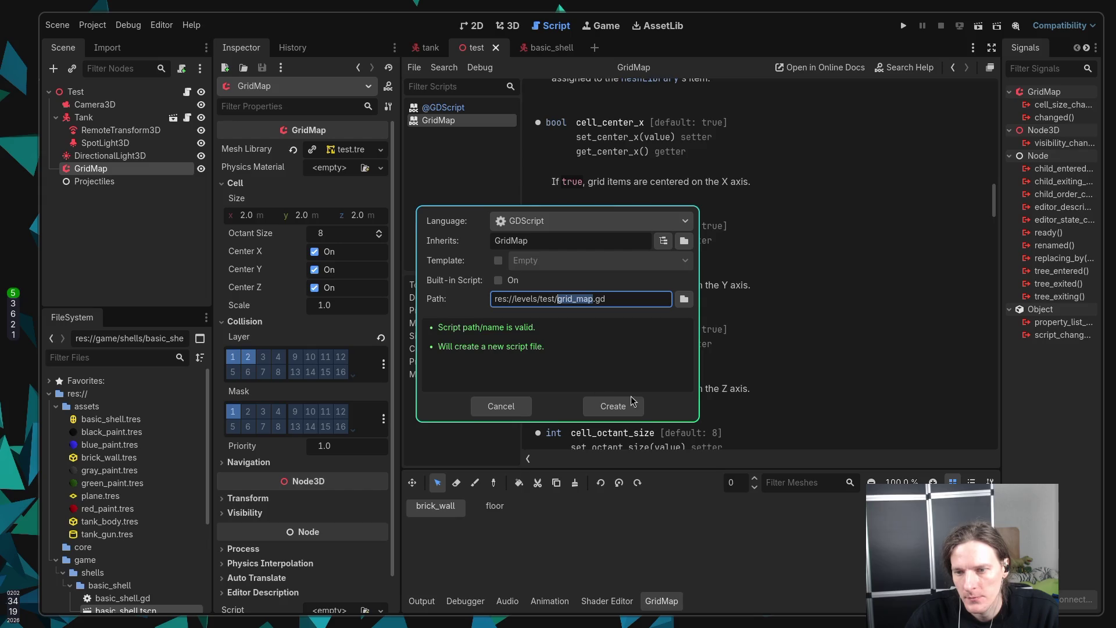
click(613, 406)
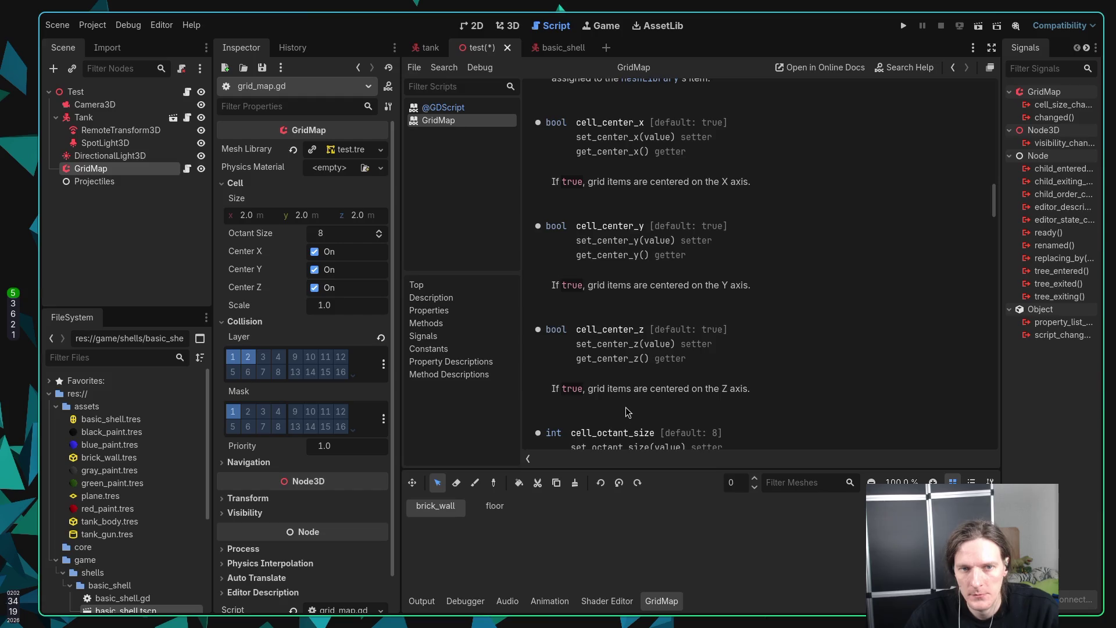
Step: Start func hit( in grid_map.gd with a body: Node3D parameter
key(o)
key(Return)
key(Return)
text(func hit()
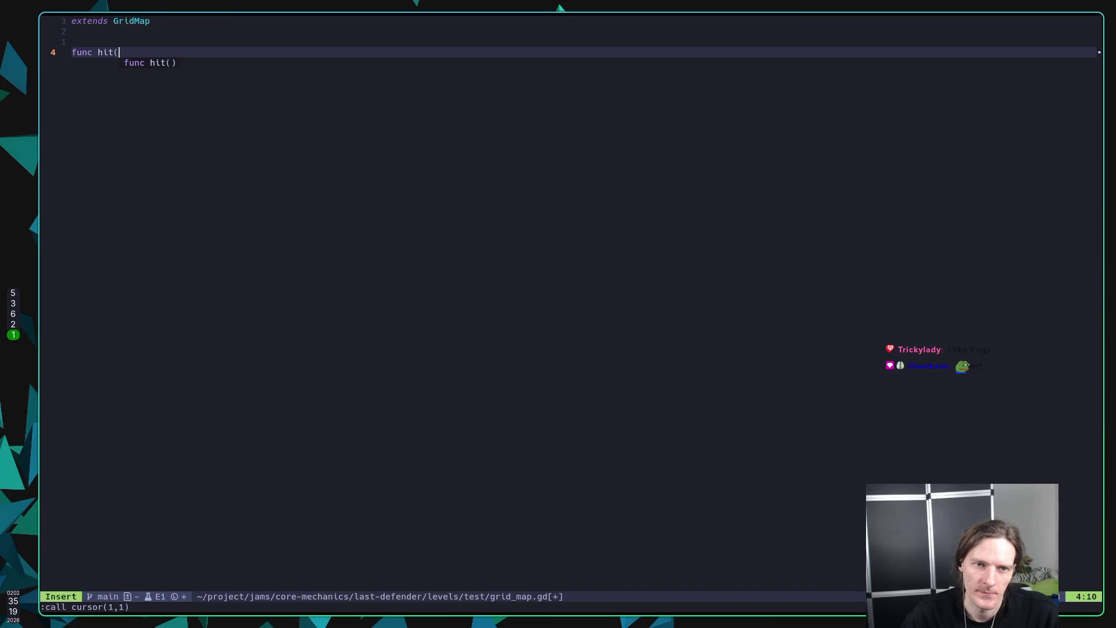
text(body: Node)
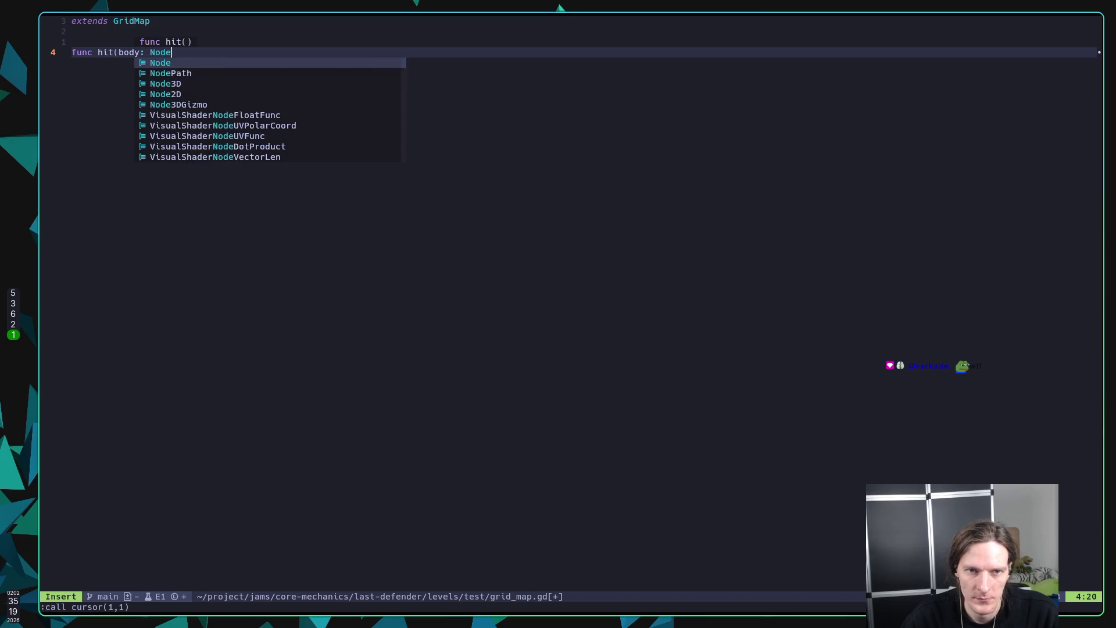
key(Down)
key(Down)
key(Down)
key(Return)
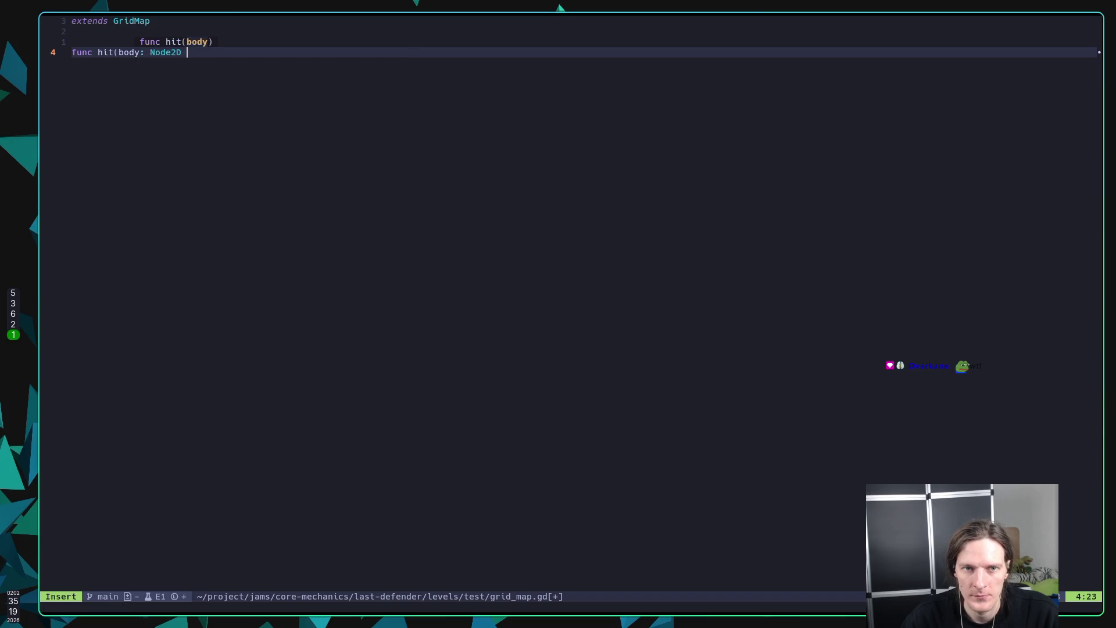
key(BackSpace)
key(BackSpace)
key(Down)
key(Return)
Step: Add a hit_position: Vector3 parameter and close the signature's parentheses
text(, )
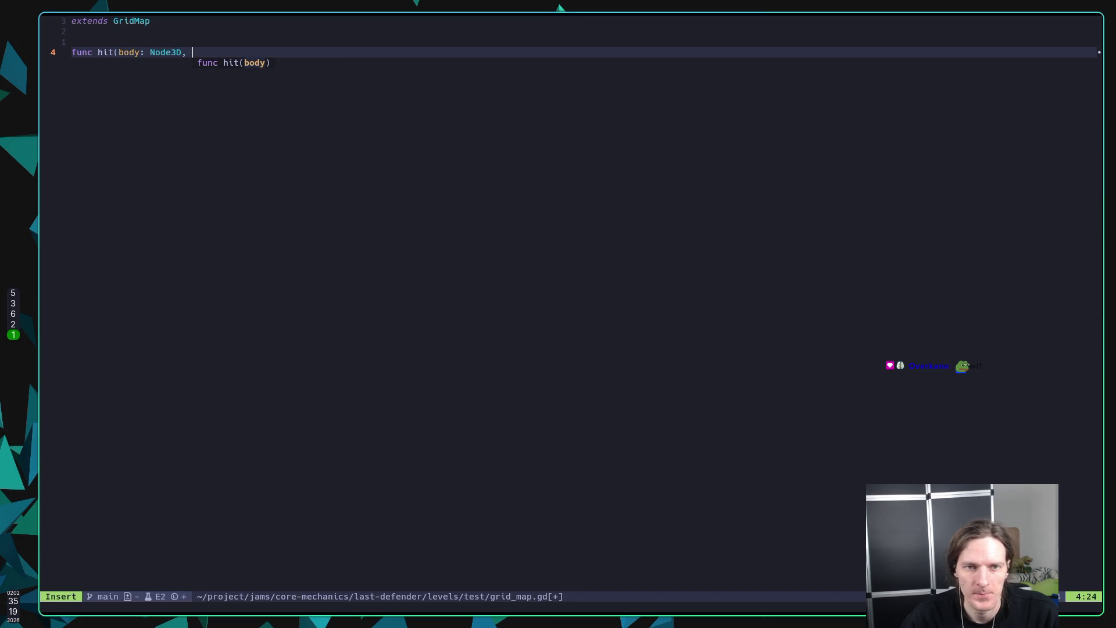
text(pos)
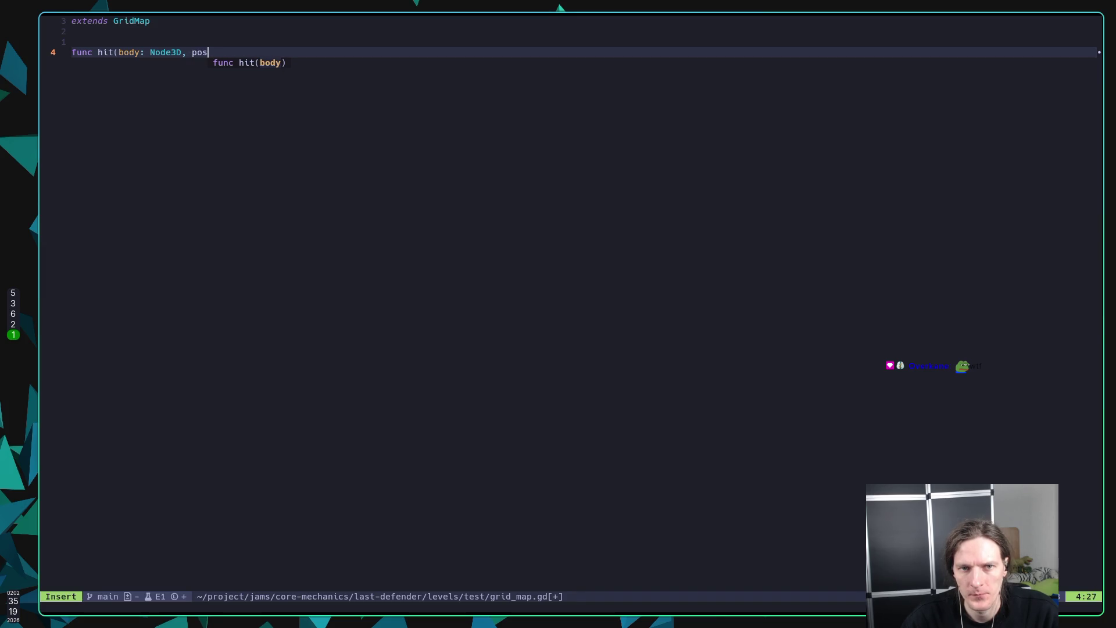
text(ition)
text(:)
key(BackSpace)
key(BackSpace)
key(BackSpace)
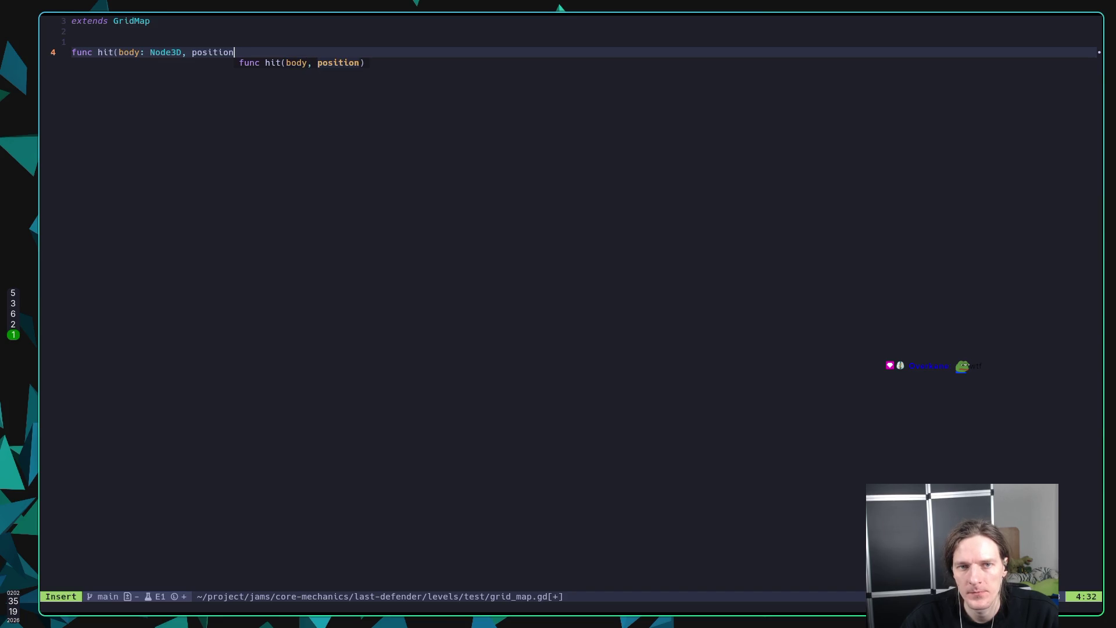
text(hit_po)
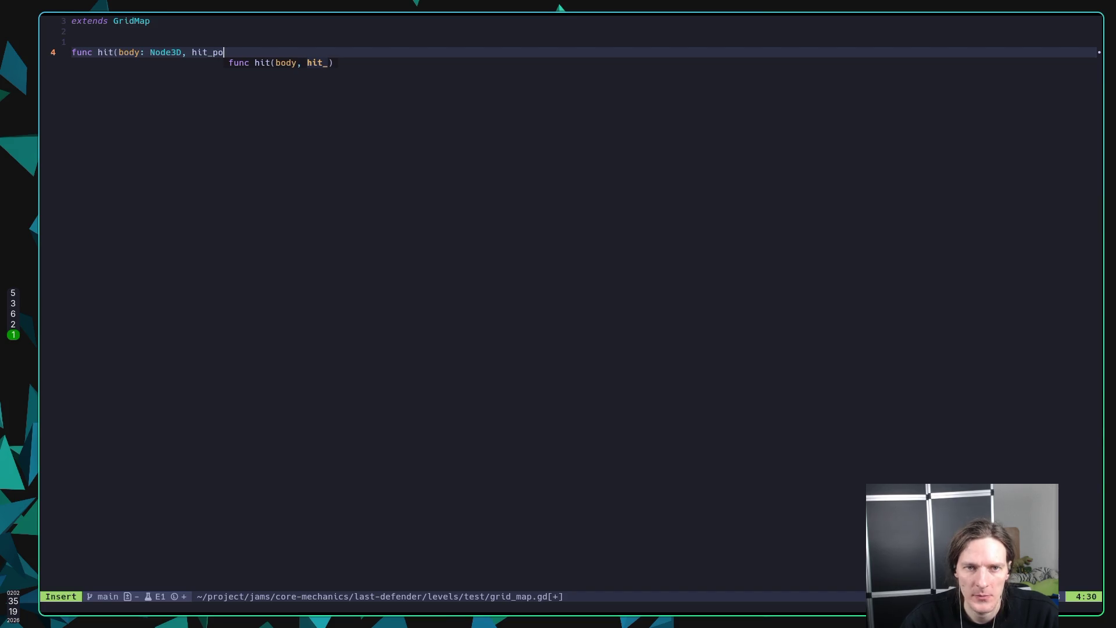
text(s)
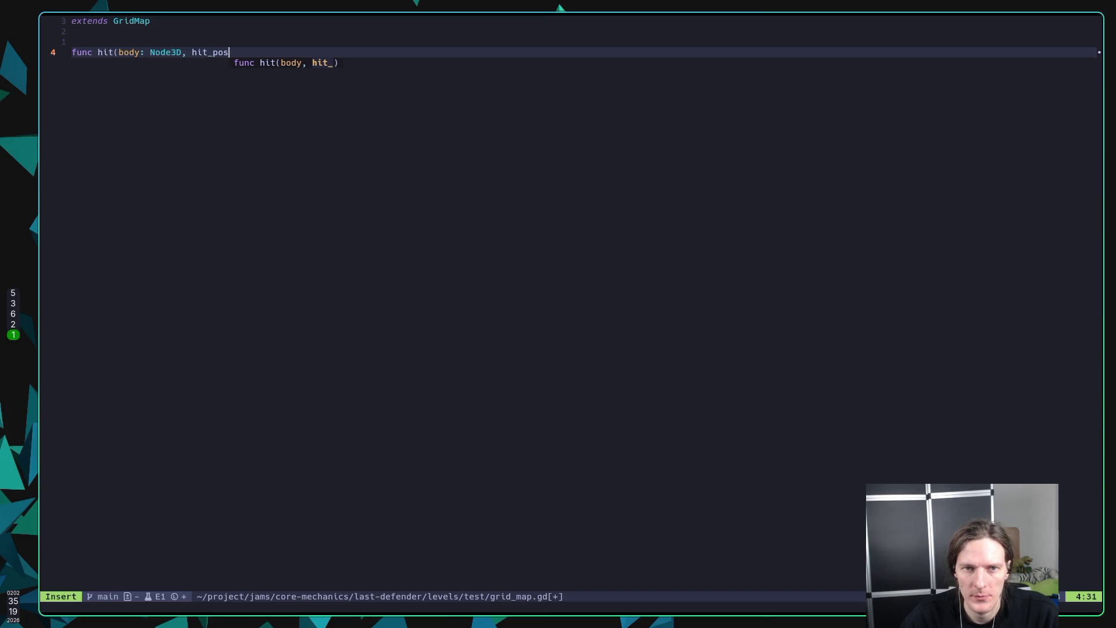
text(it)
key(BackSpace)
key(BackSpace)
key(BackSpace)
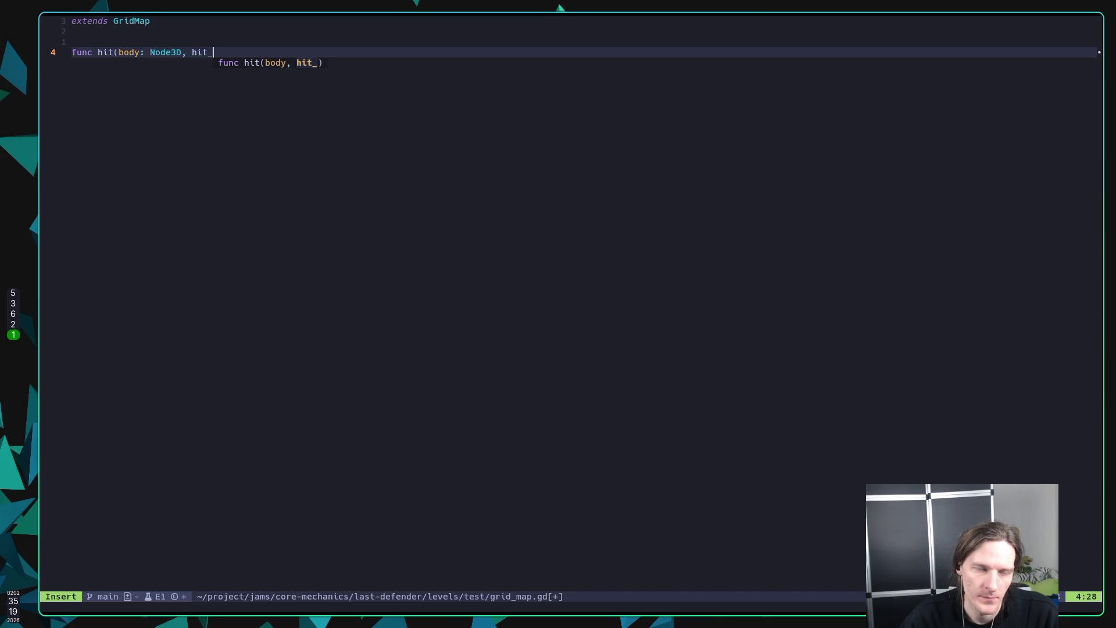
text(position: )
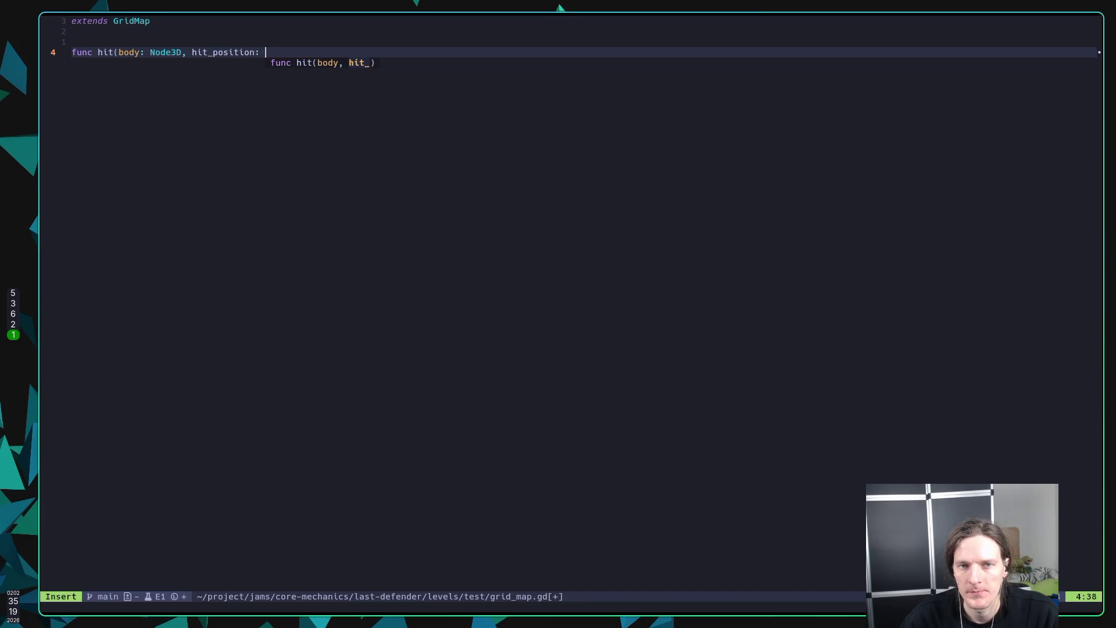
text(Node)
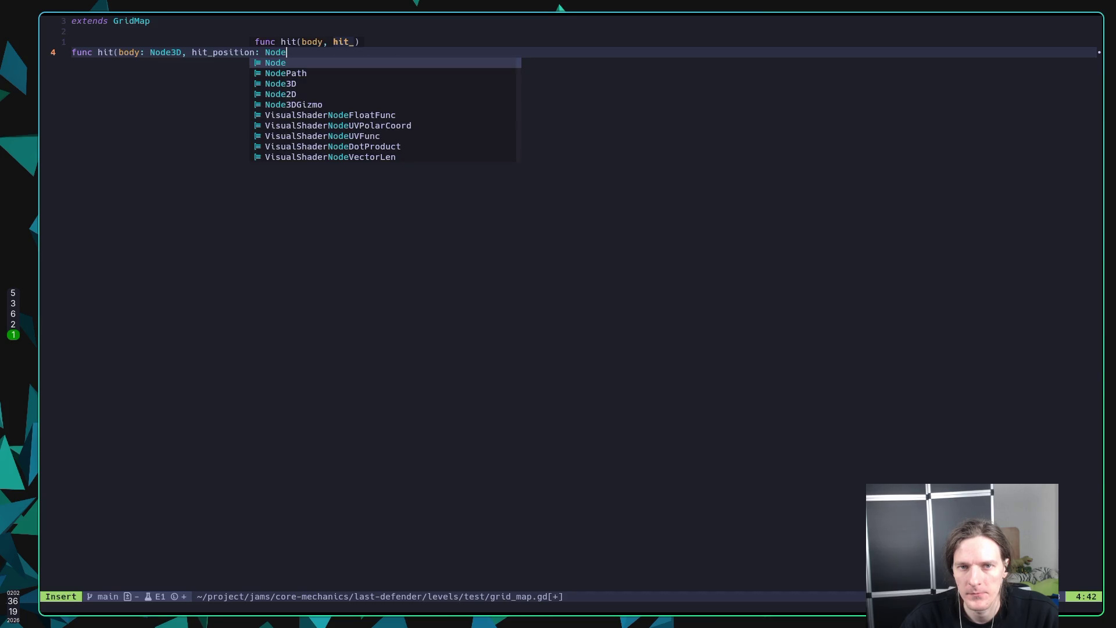
key(BackSpace)
key(BackSpace)
key(BackSpace)
key(BackSpace)
text(Vect)
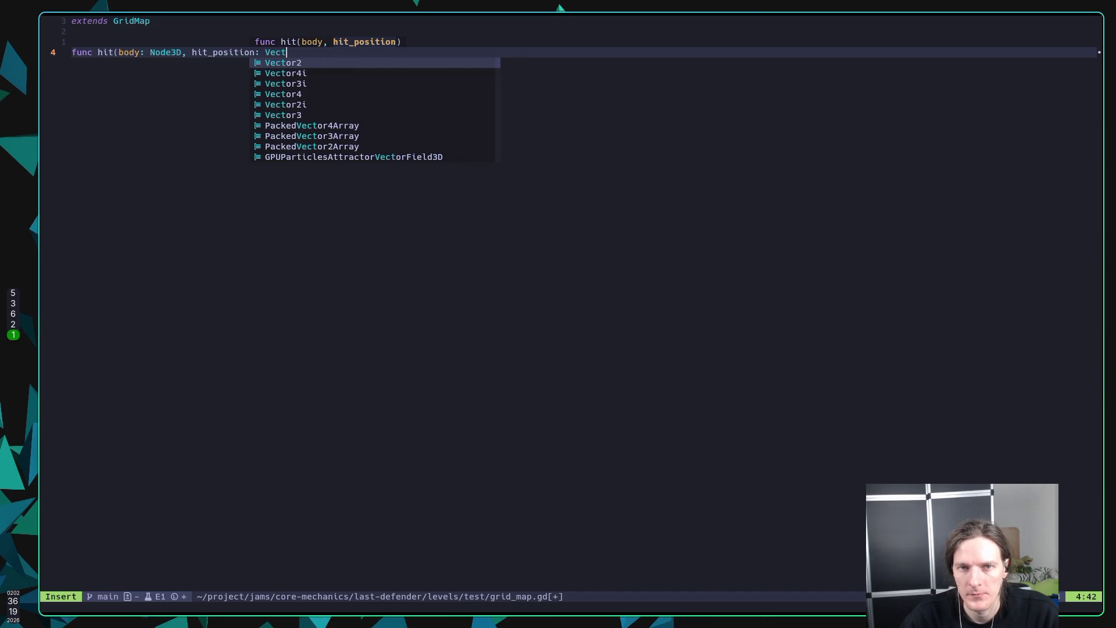
key(ctrl+n)
key(ctrl+n)
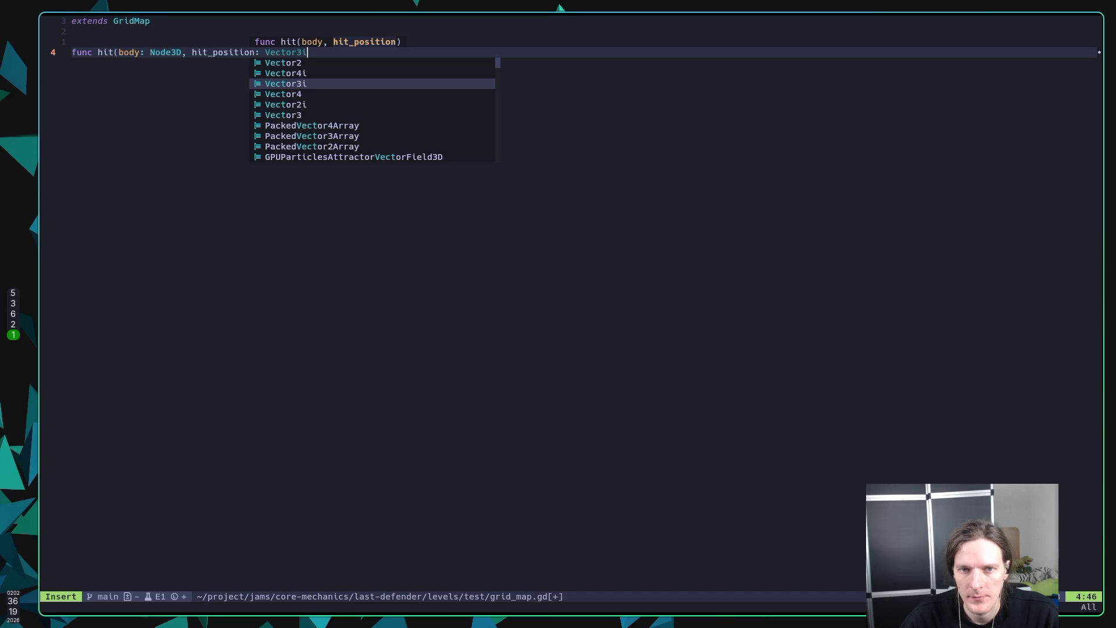
key(ctrl+n)
key(ctrl+n)
key(ctrl+n)
text())
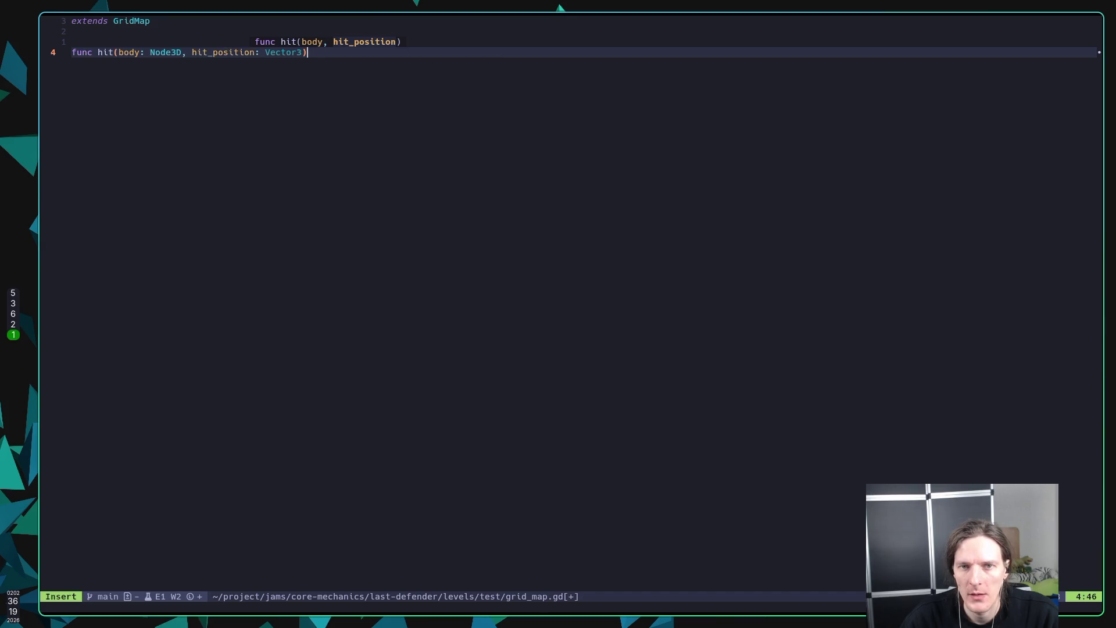
Step: Save grid_map.gd, then append the -> void: return type and begin the body line
key(Escape)
text(:w)
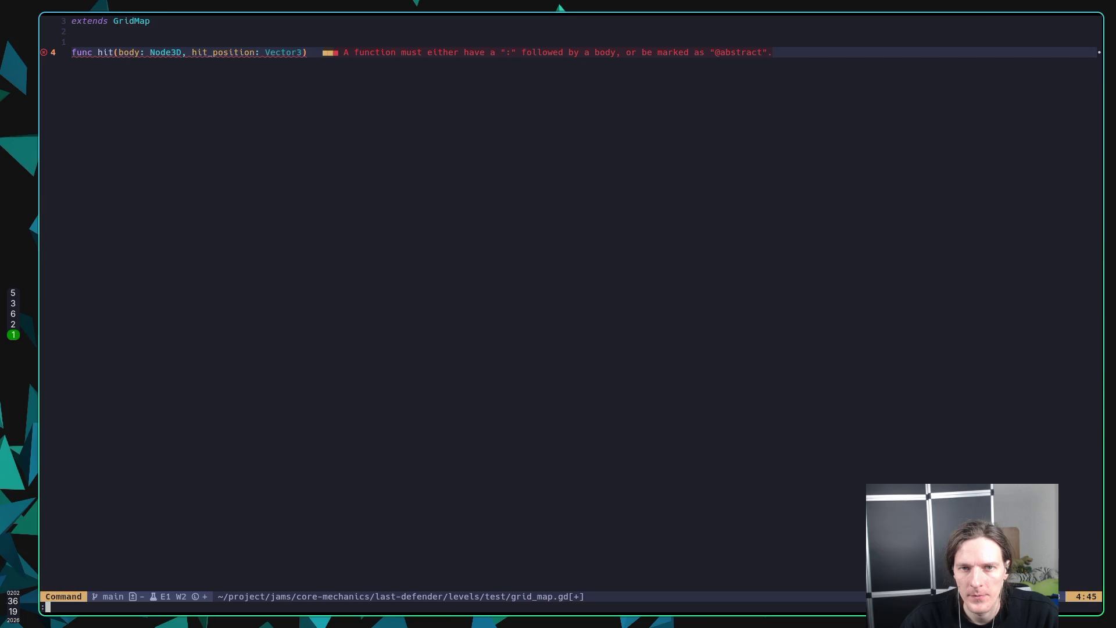
key(Return)
text(A -> )
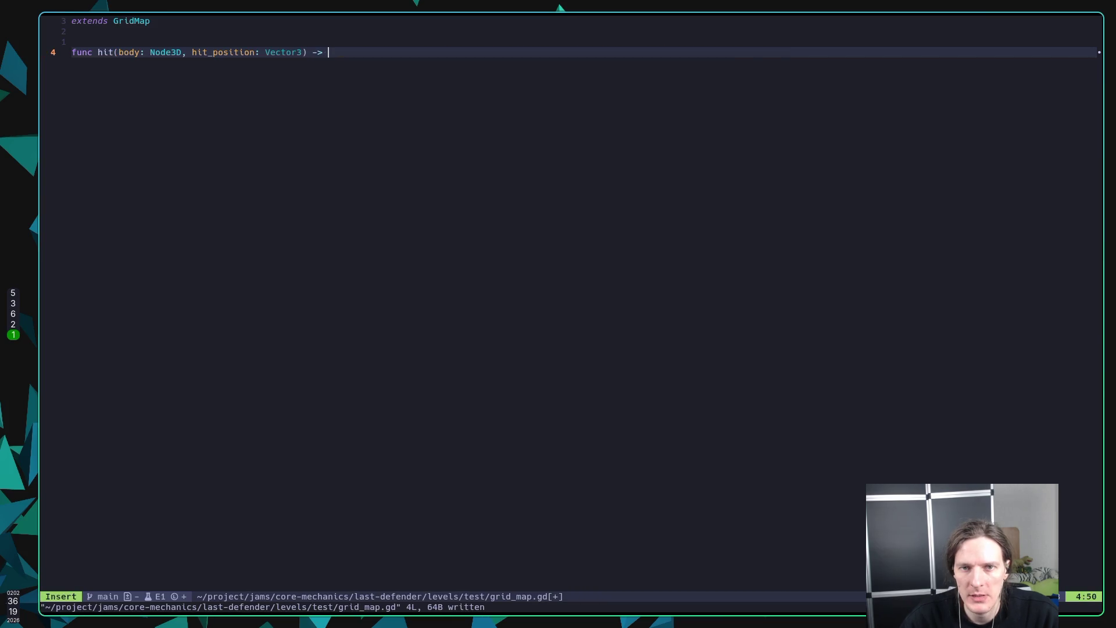
text(void:)
key(Return)
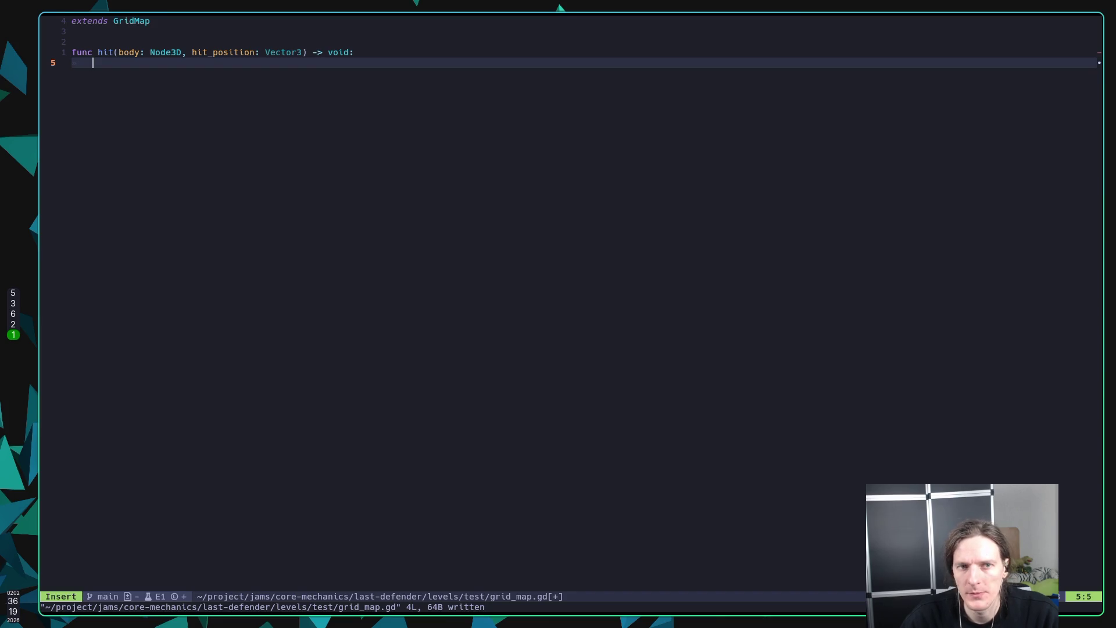
Step: Add if body.has_method("die"): with an indented body.die() call
text(if )
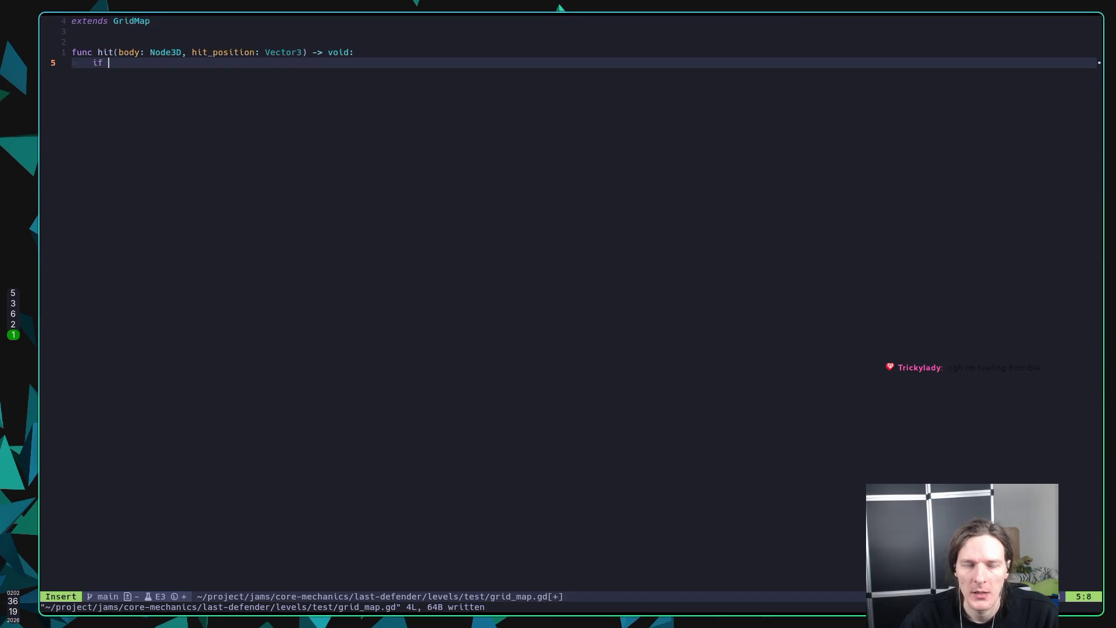
text(body.has_me)
key(Tab)
text(("die"):)
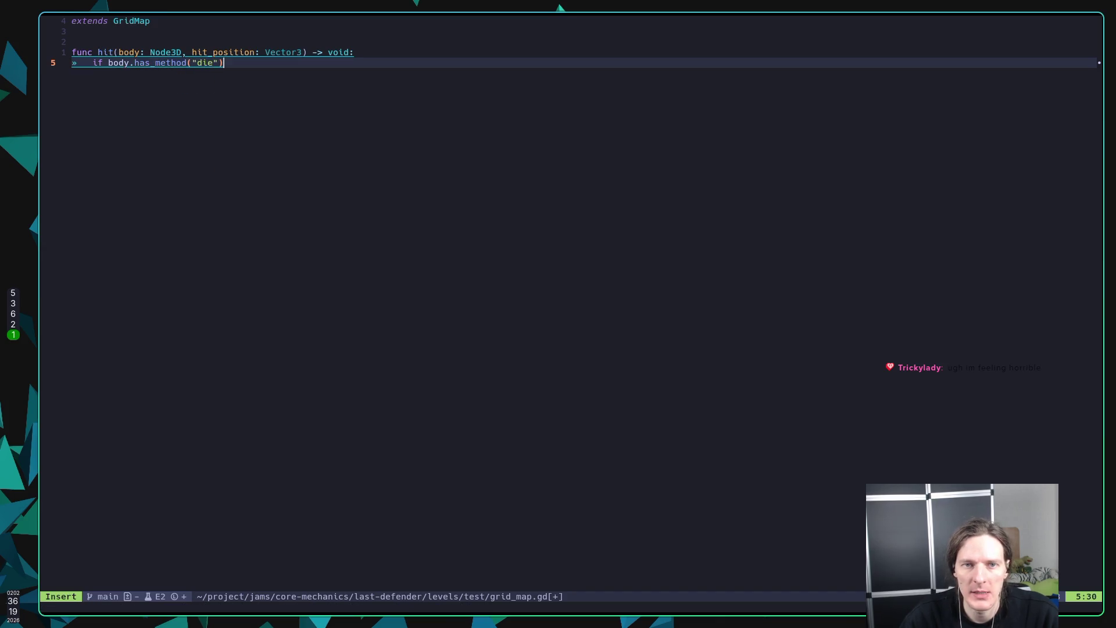
key(Return)
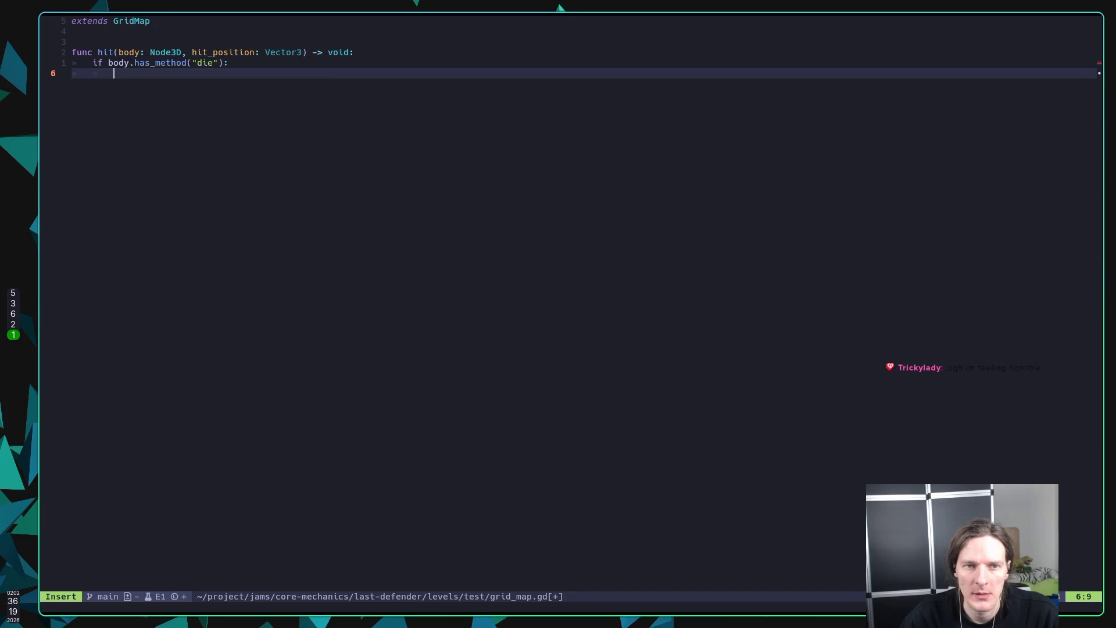
text(body)
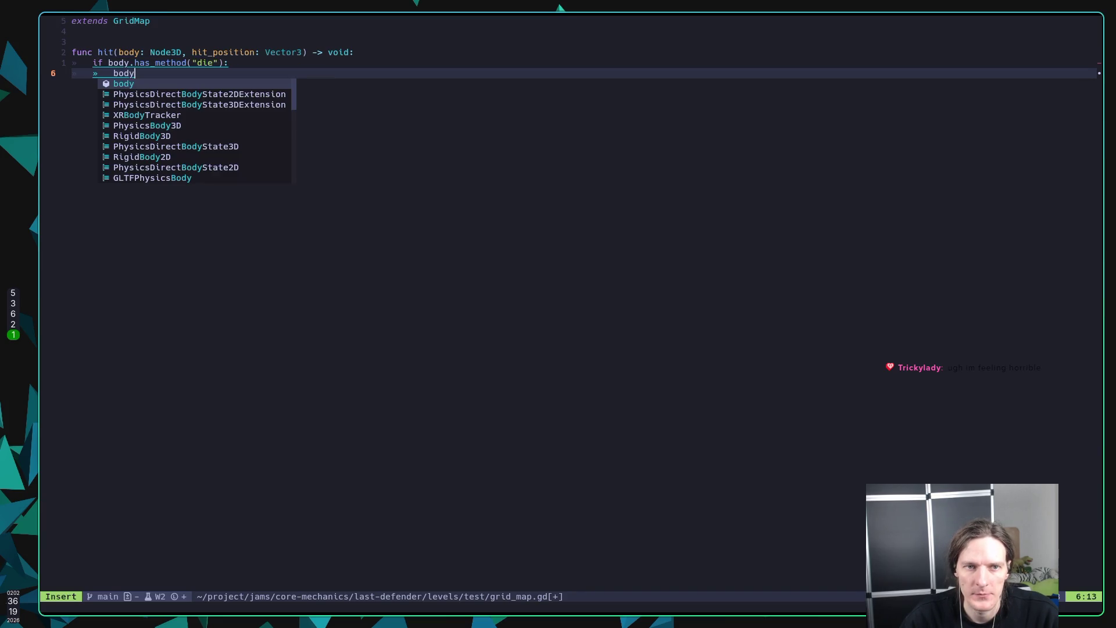
text(.die())
Step: Save grid_map.gd and open new lines below the die call
key(Escape)
text(:w)
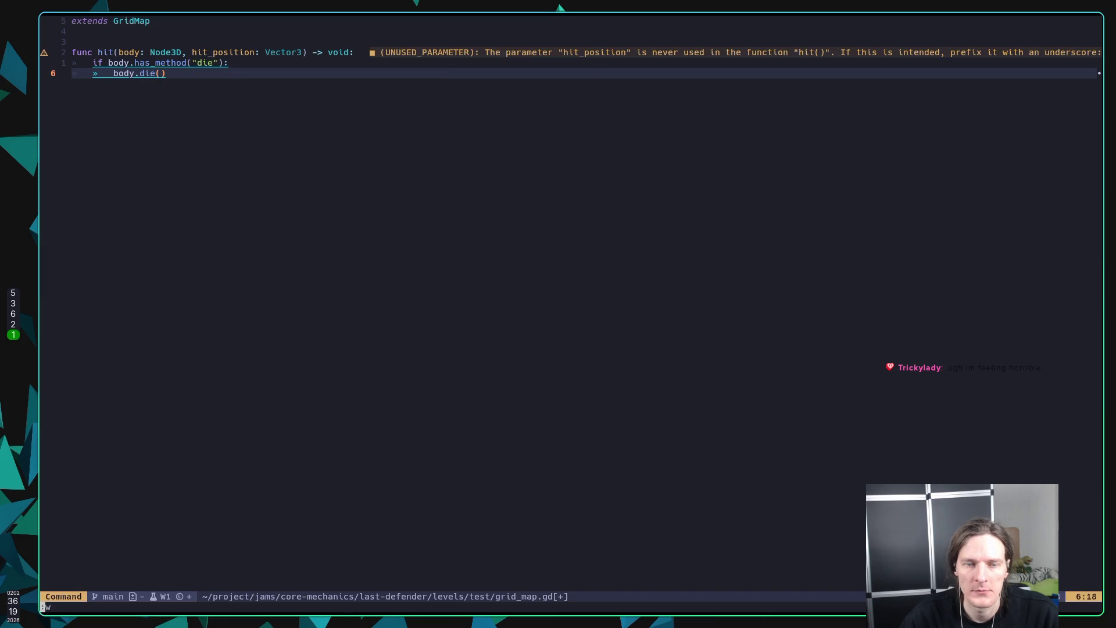
key(Return)
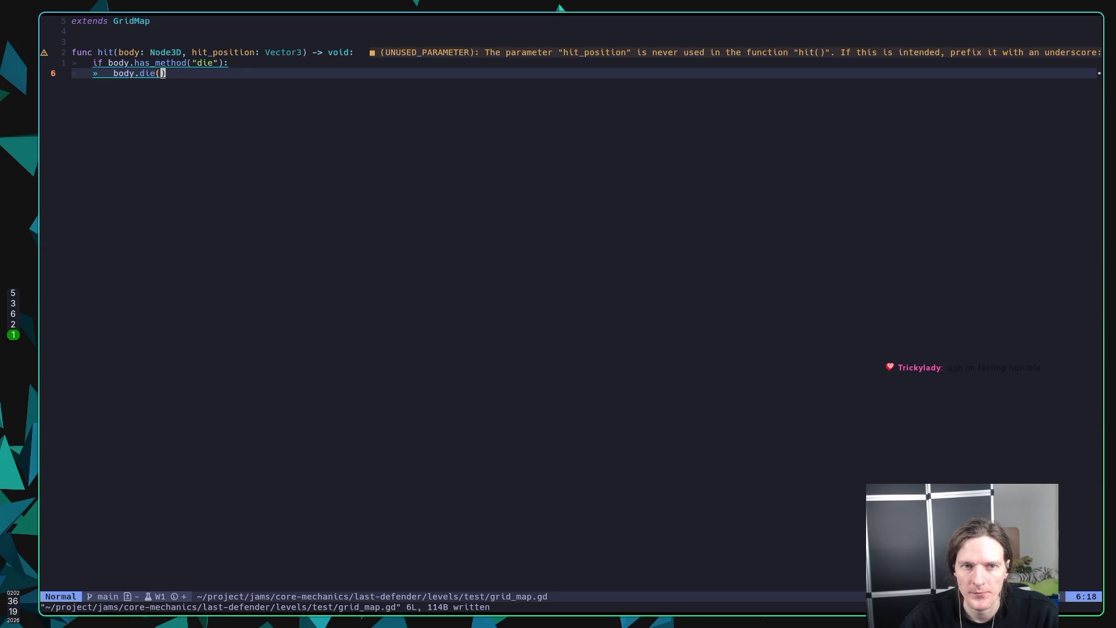
key(o)
key(Return)
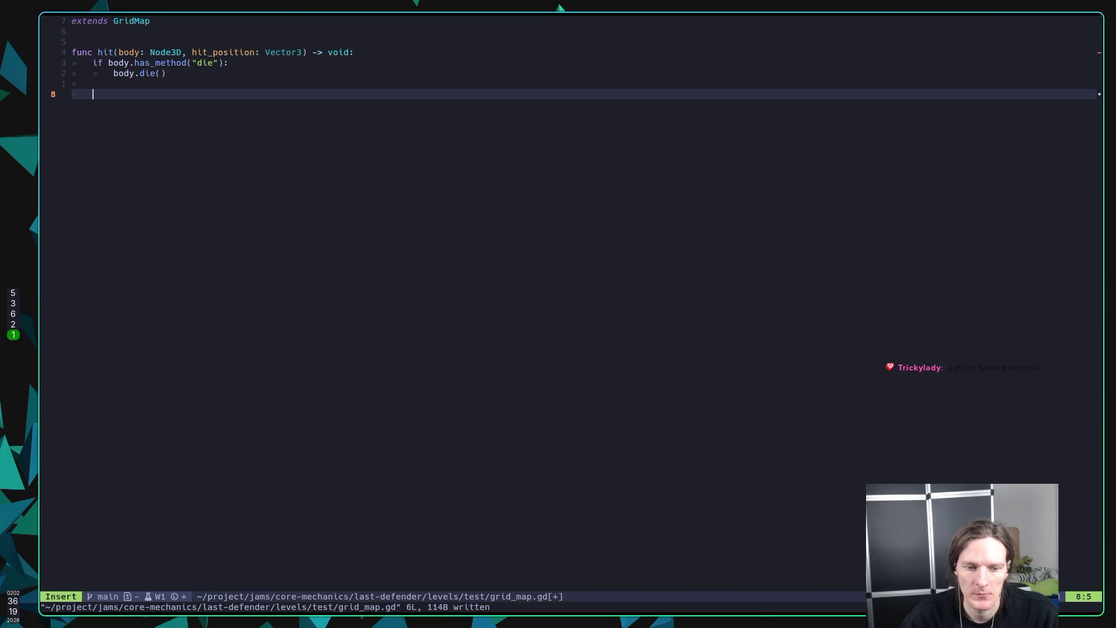
Step: Write var item: int = get_cell_item(hit_position) on the new line
text(get_ce)
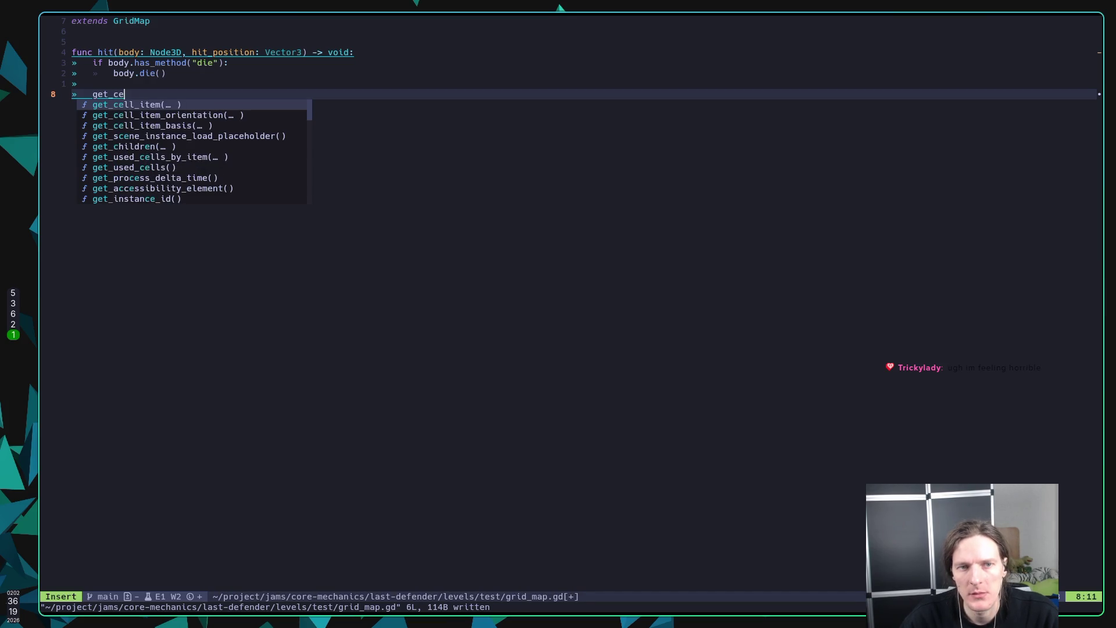
key(BackSpace)
key(BackSpace)
key(BackSpace)
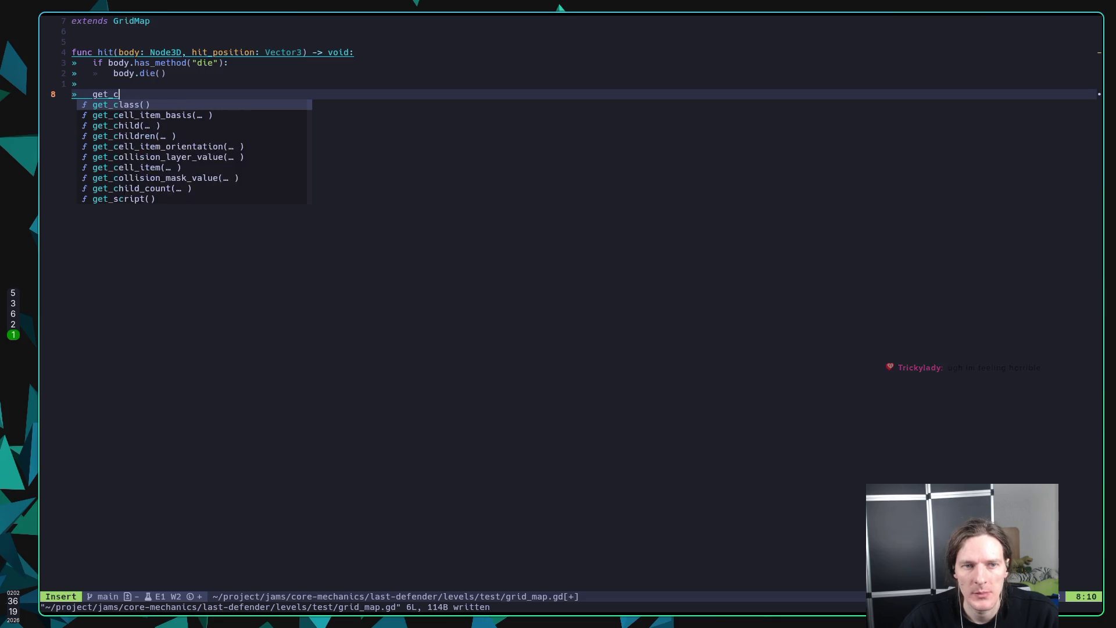
text(has_ce)
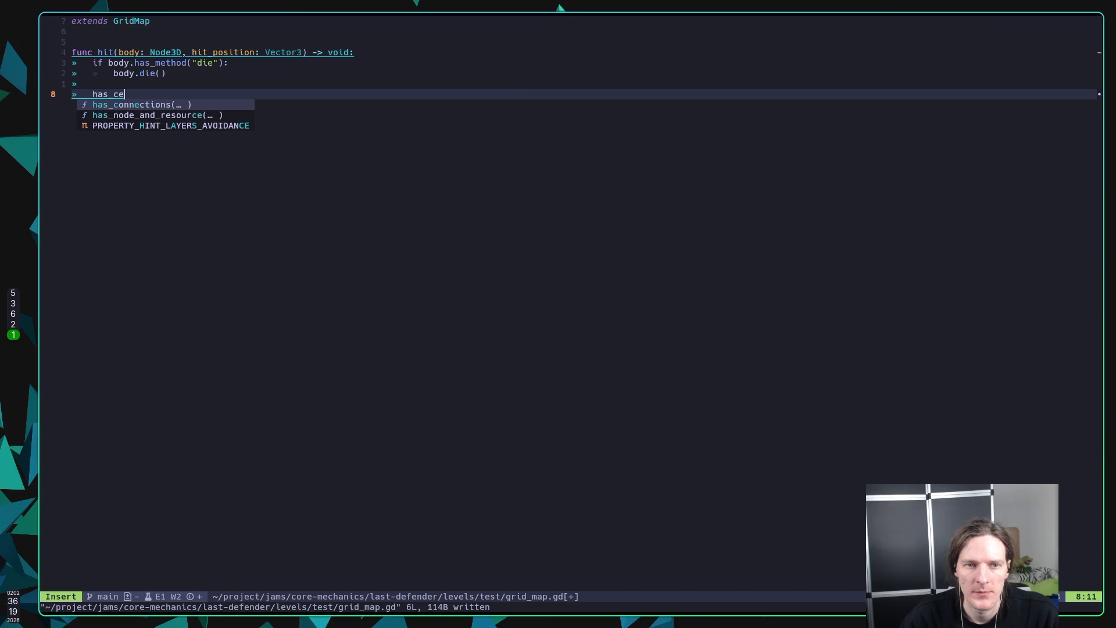
key(BackSpace)
key(BackSpace)
key(BackSpace)
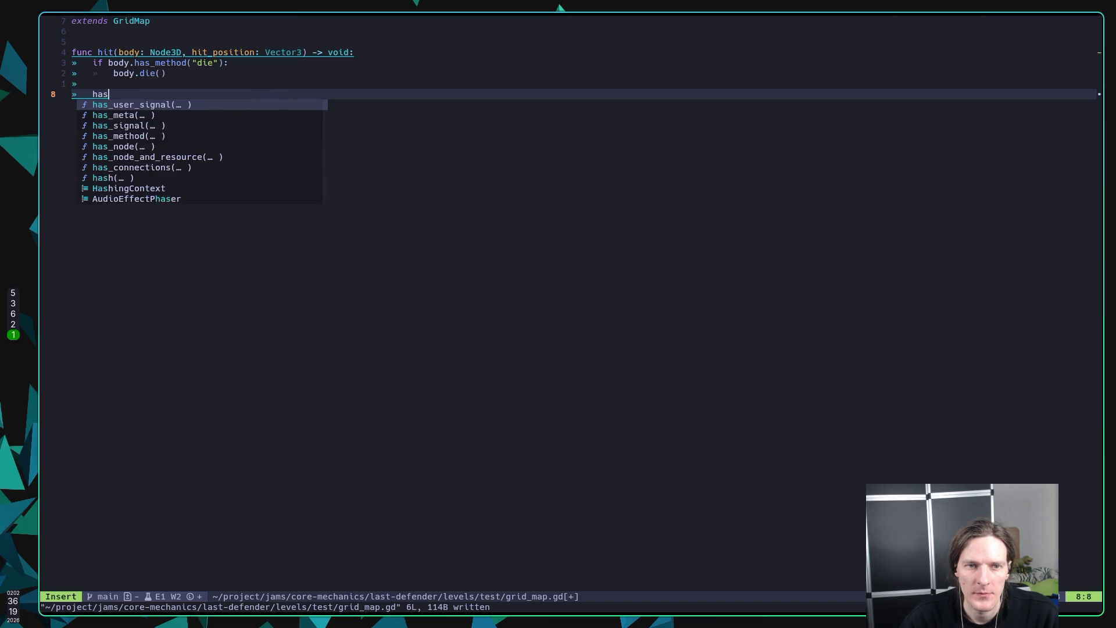
key(BackSpace)
text(get_)
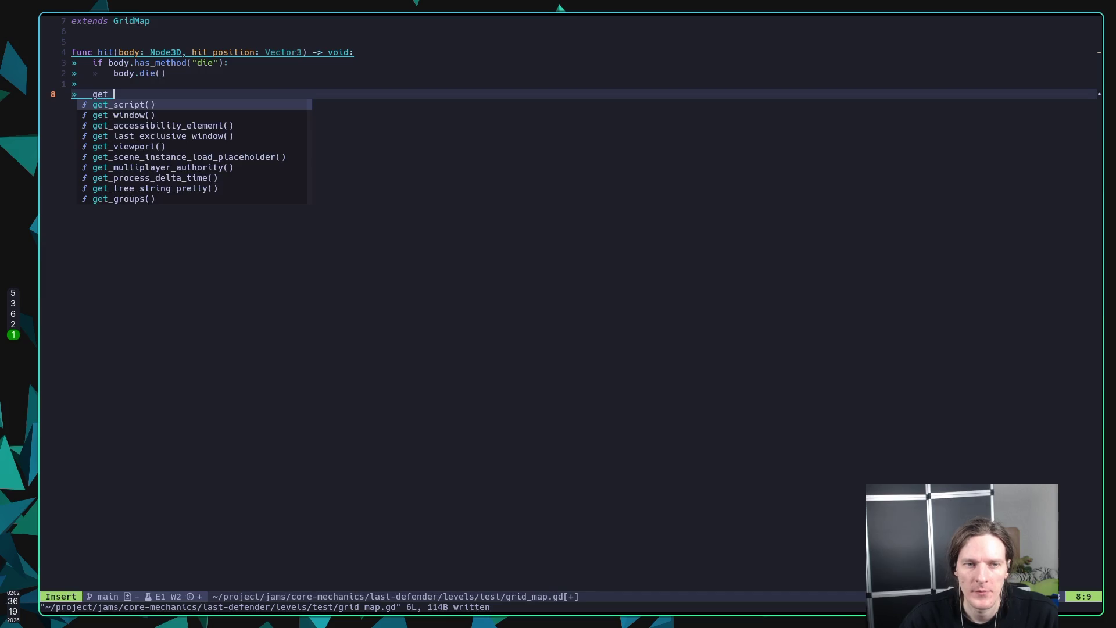
text(ce)
key(Return)
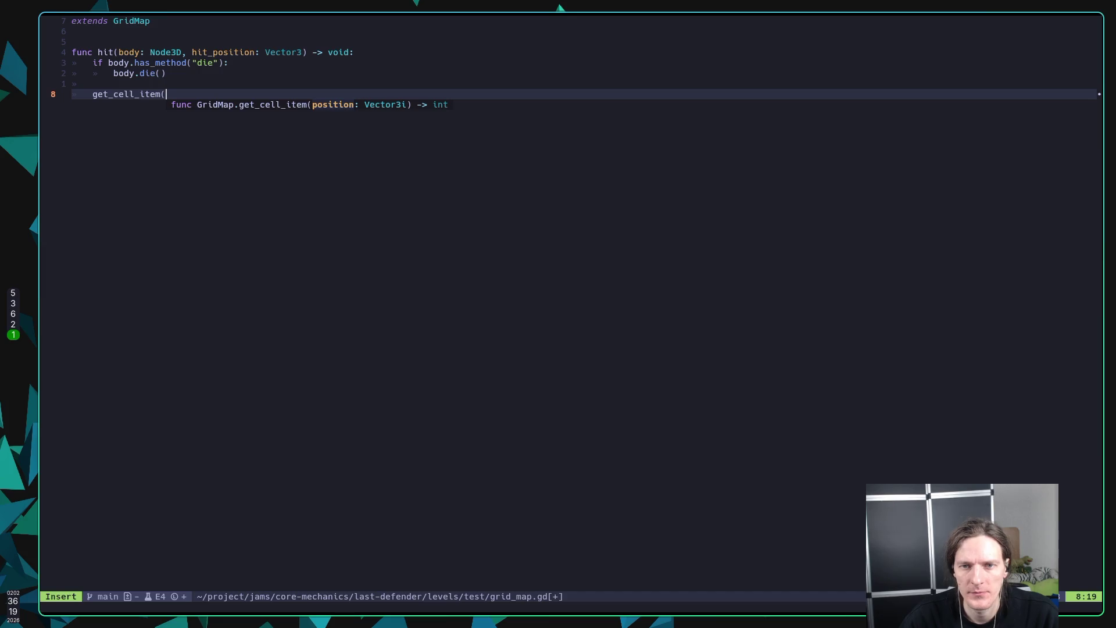
text(hit_)
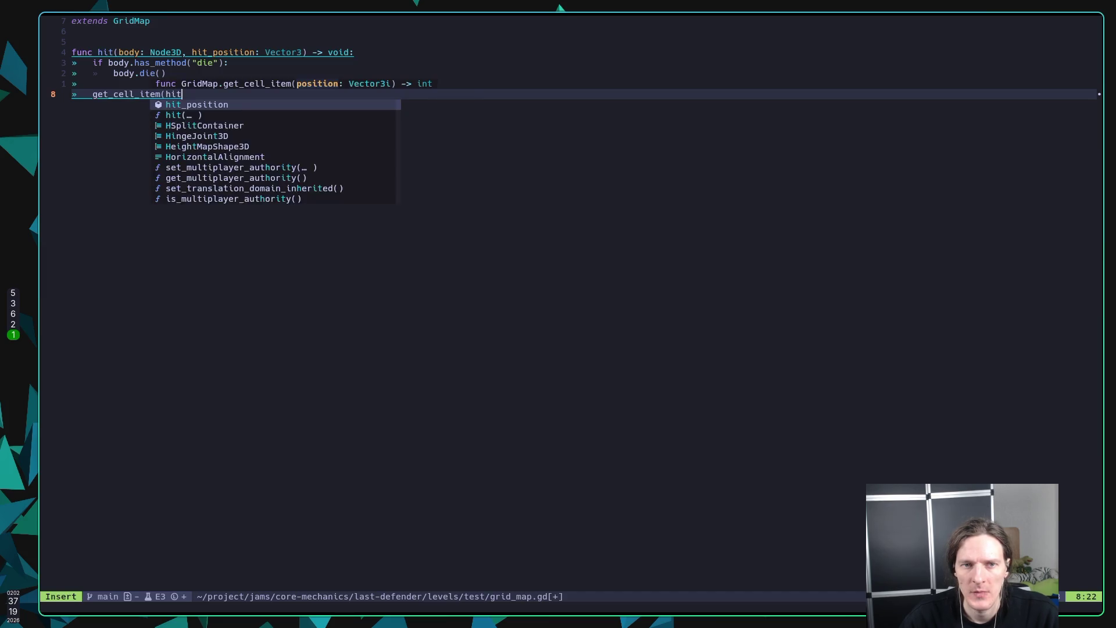
key(Return)
key(Home)
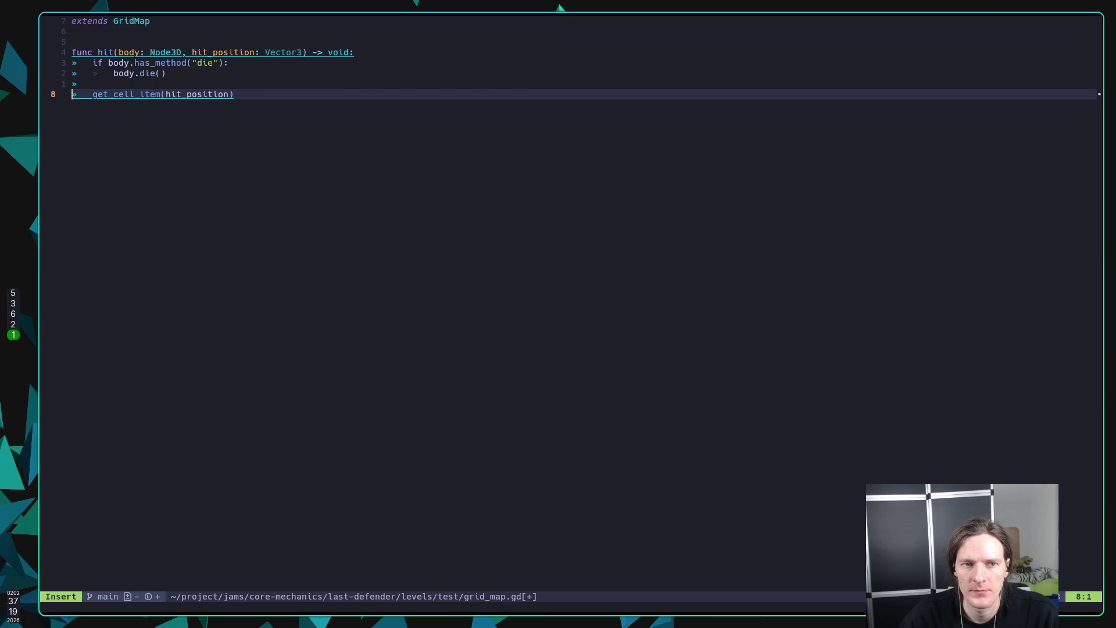
text(var )
text(item: int )
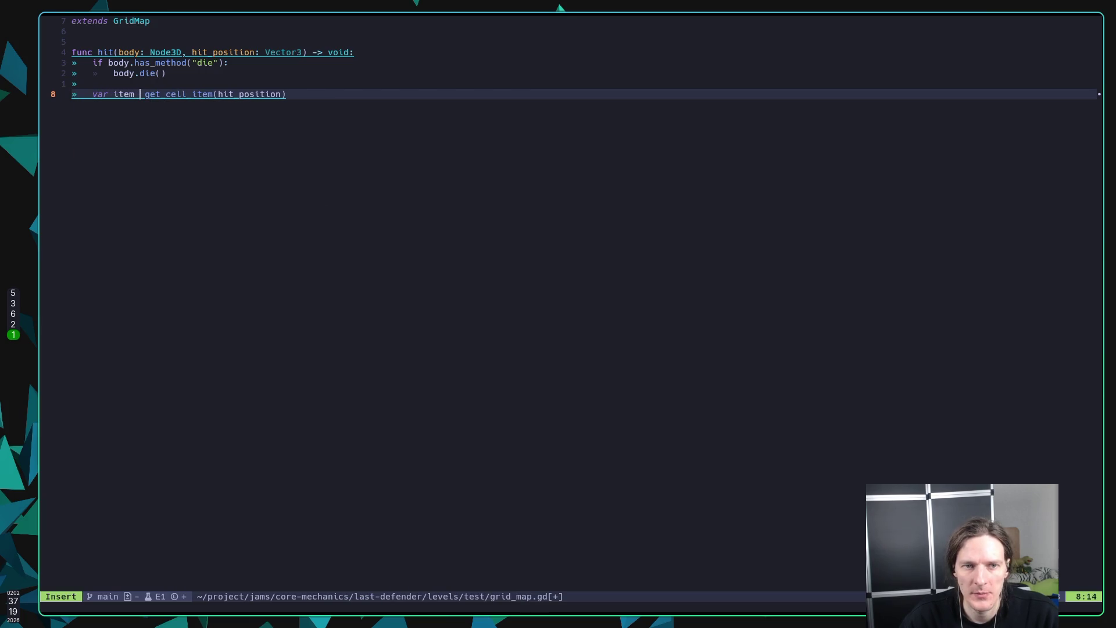
text(=)
key(End)
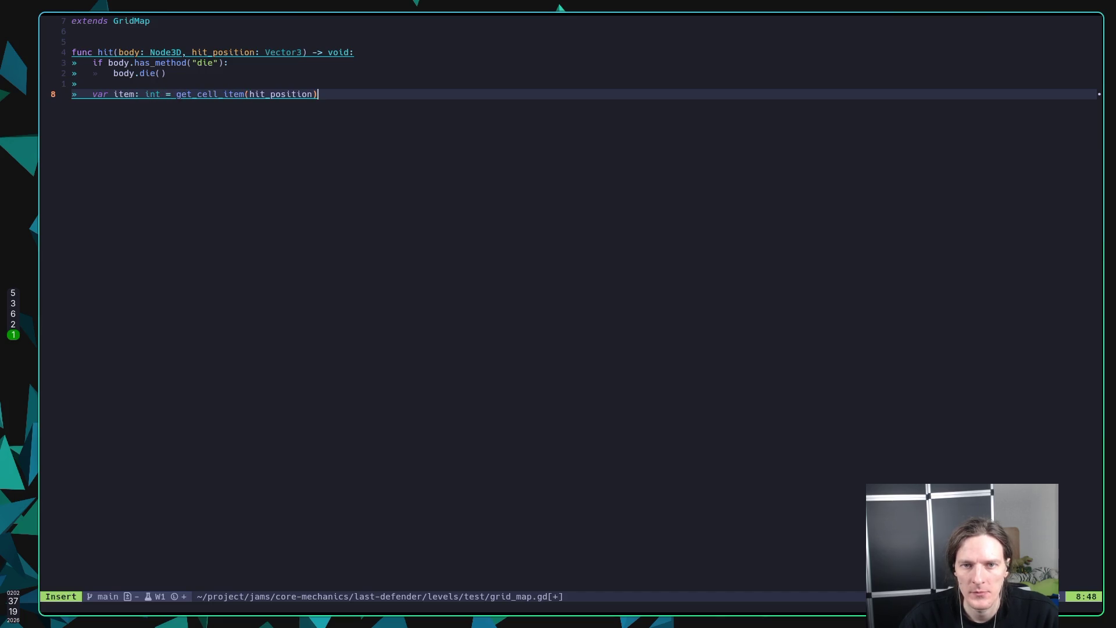
Step: Add an if item: line below the lookup and start its body
key(Return)
text(if )
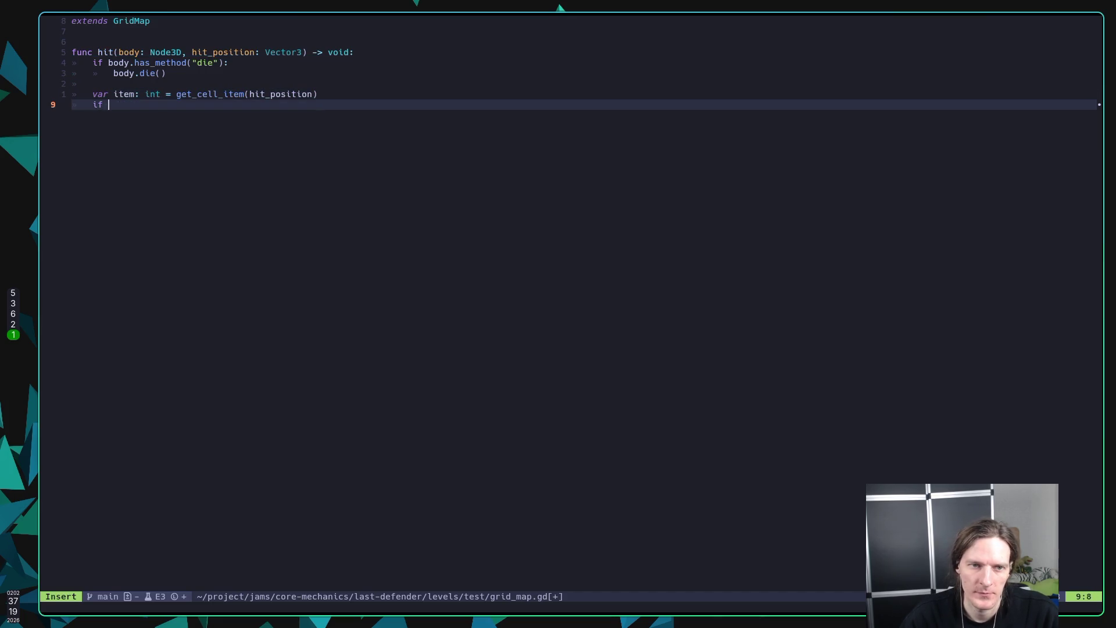
text(item:)
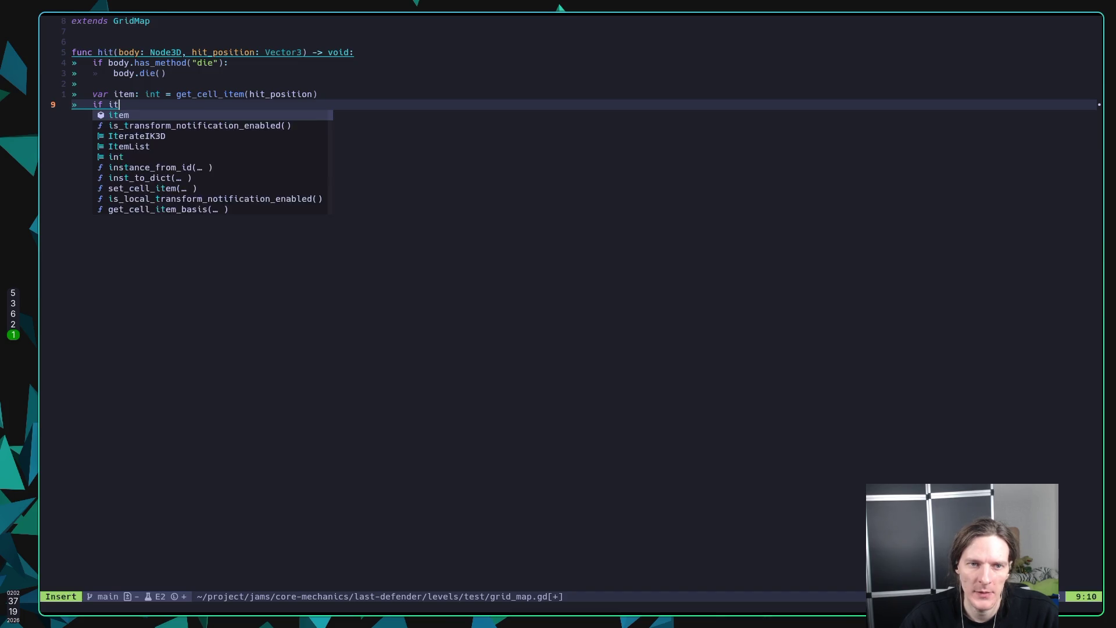
key(Return)
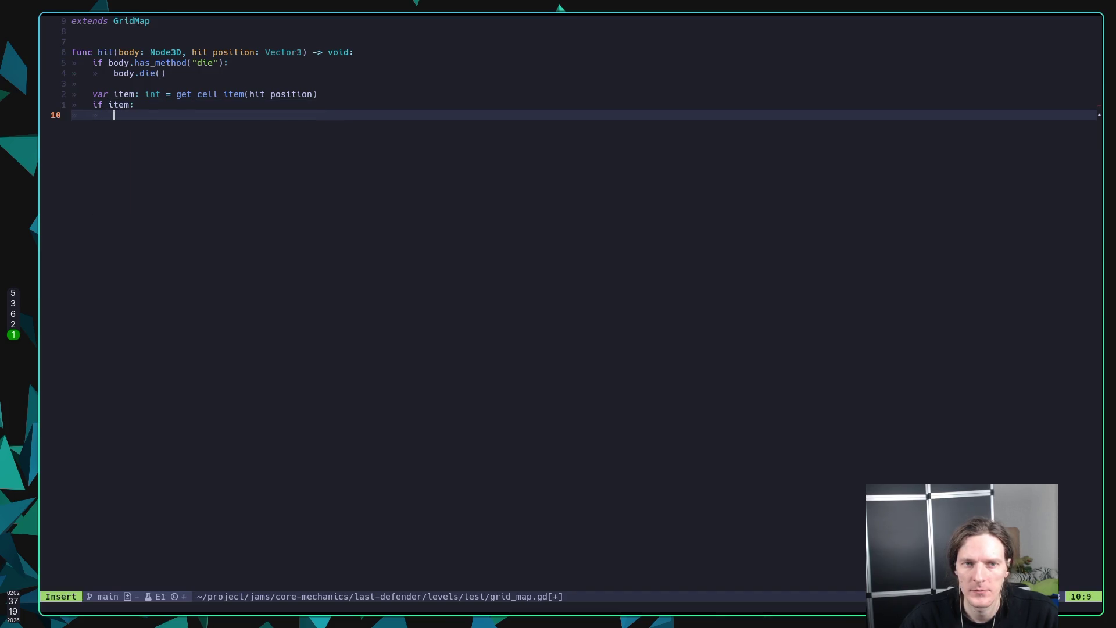
key(Escape)
key(k)
key(k)
key(k)
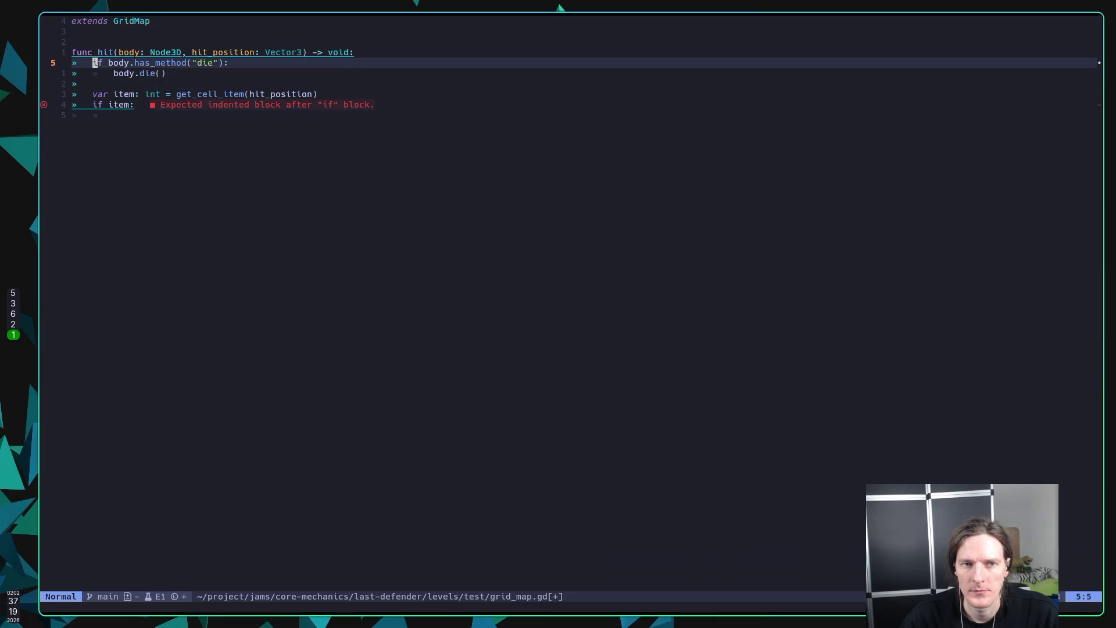
Step: Cut the has_method die check and paste it below the if item: line
key(j)
key(j)
key(j)
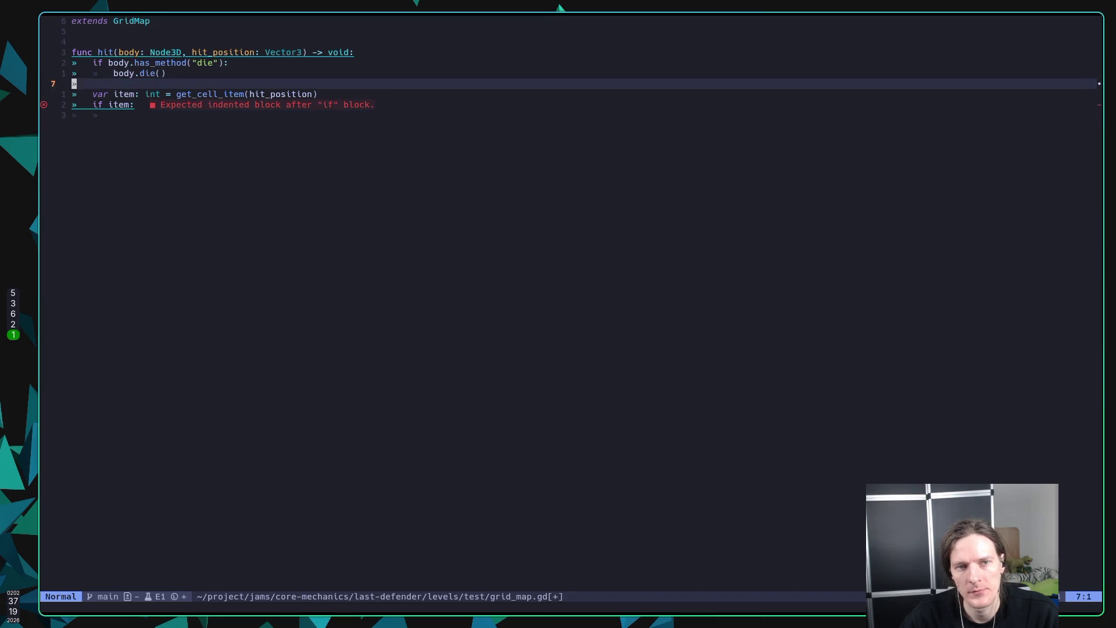
key(k)
key(k)
key(k)
key(V)
key(j)
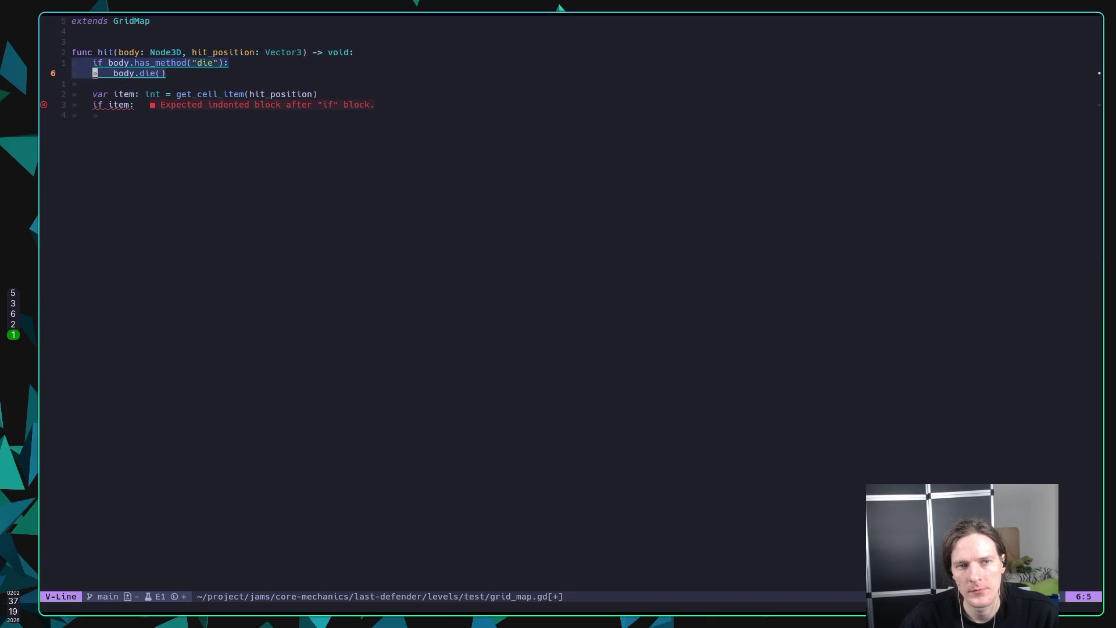
key(d)
key(j)
key(j)
key(j)
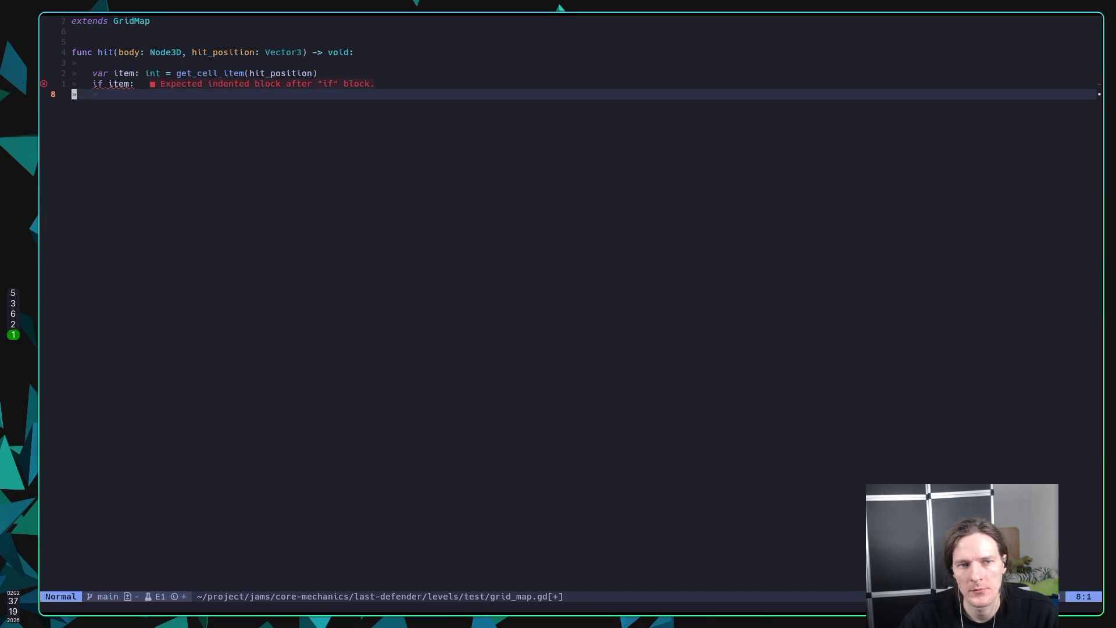
key(p)
Step: Show the documentation for the get_cell_item call
key(k)
key(k)
key(l)
key(k)
key(l)
key(w)
key(w)
key(w)
key(w)
key(w)
key(w)
key(K)
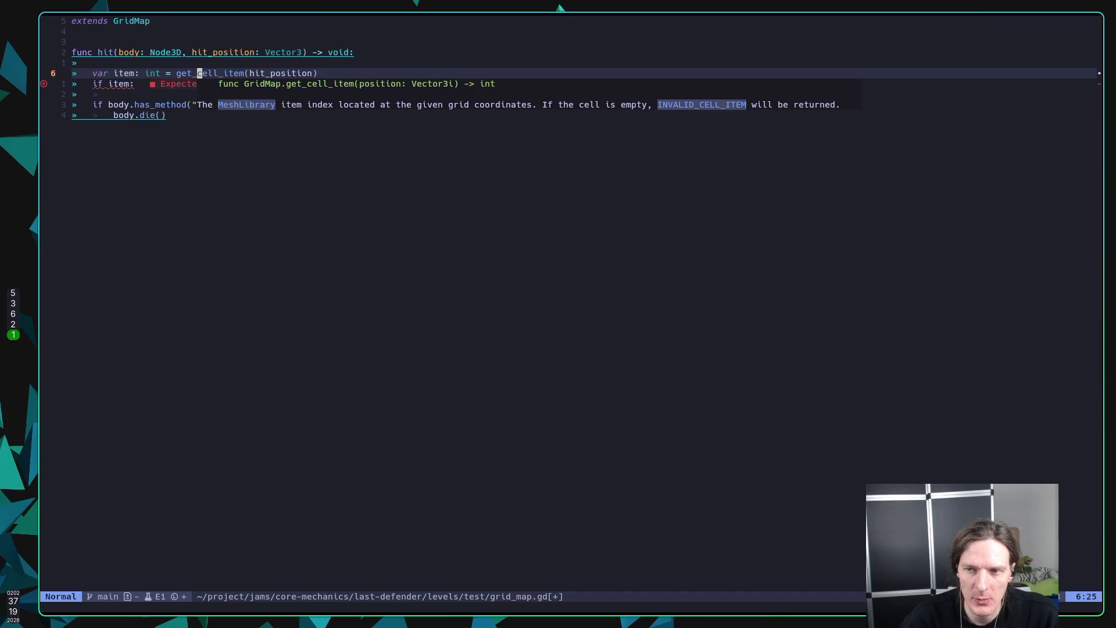
Step: Try an item == comparison, remove it, and reopen get_cell_item's documentation
key(j)
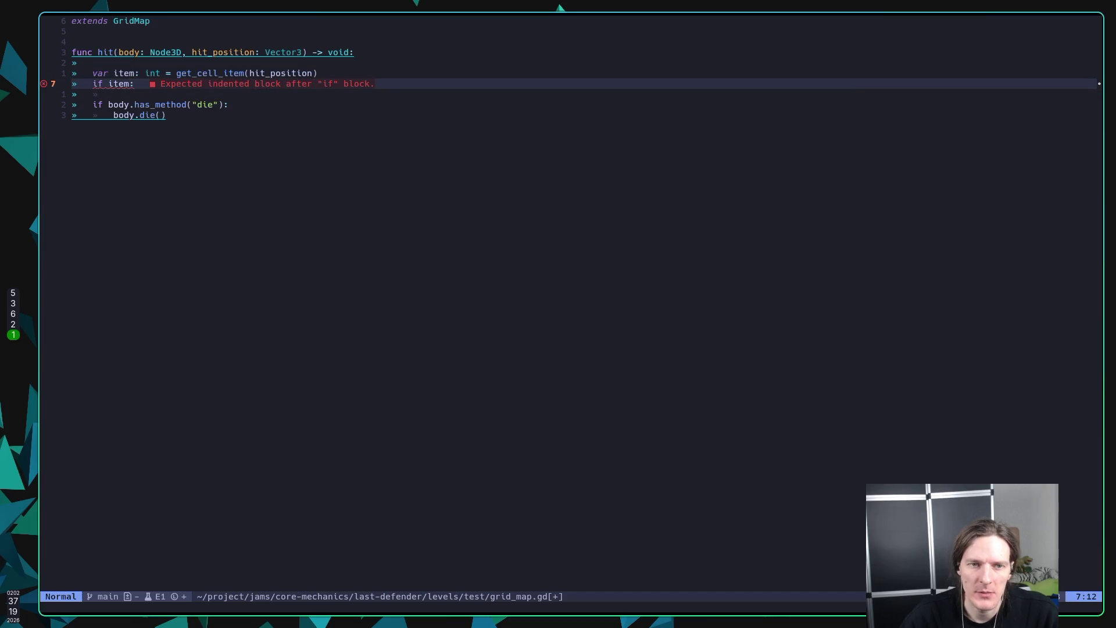
text(item)
text( ==)
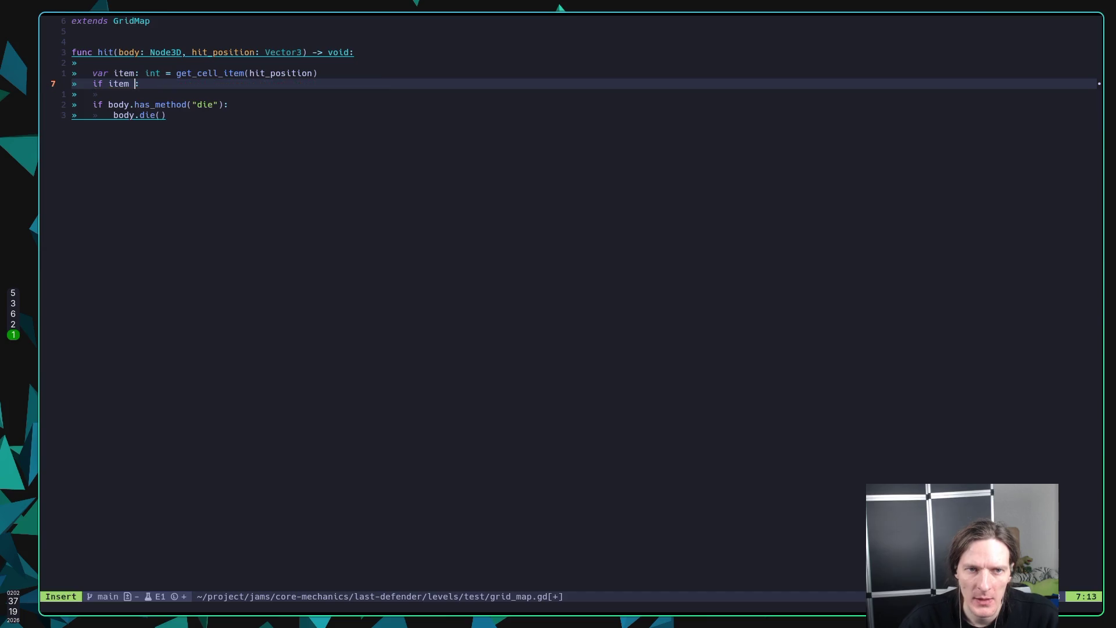
key(BackSpace)
key(BackSpace)
key(Escape)
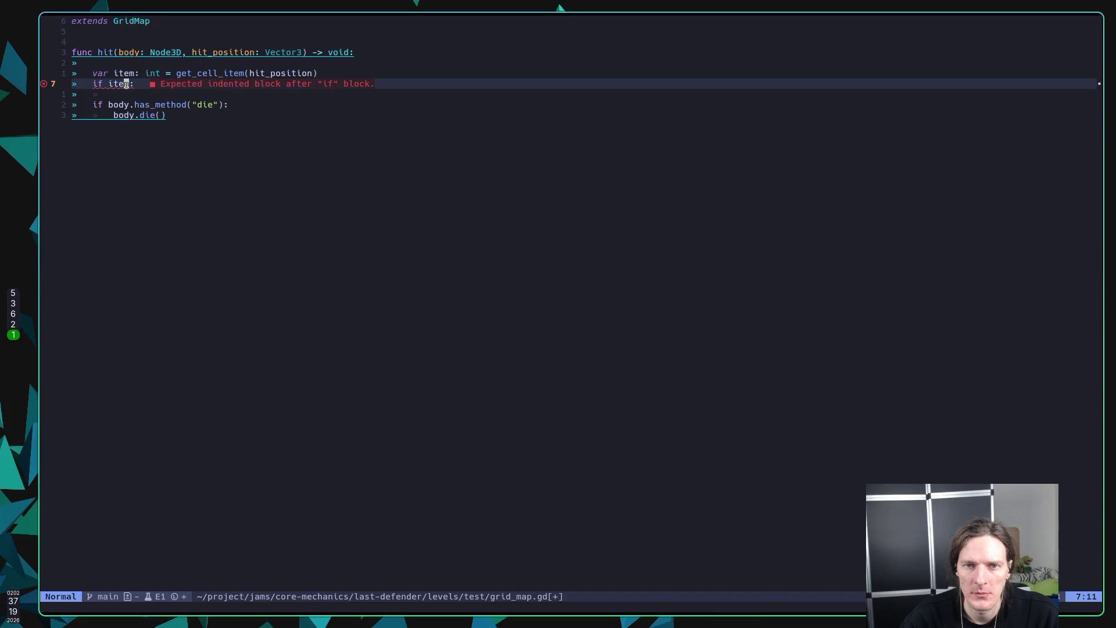
key(k)
key(l)
key(l)
key(l)
key(e)
key(shift+k)
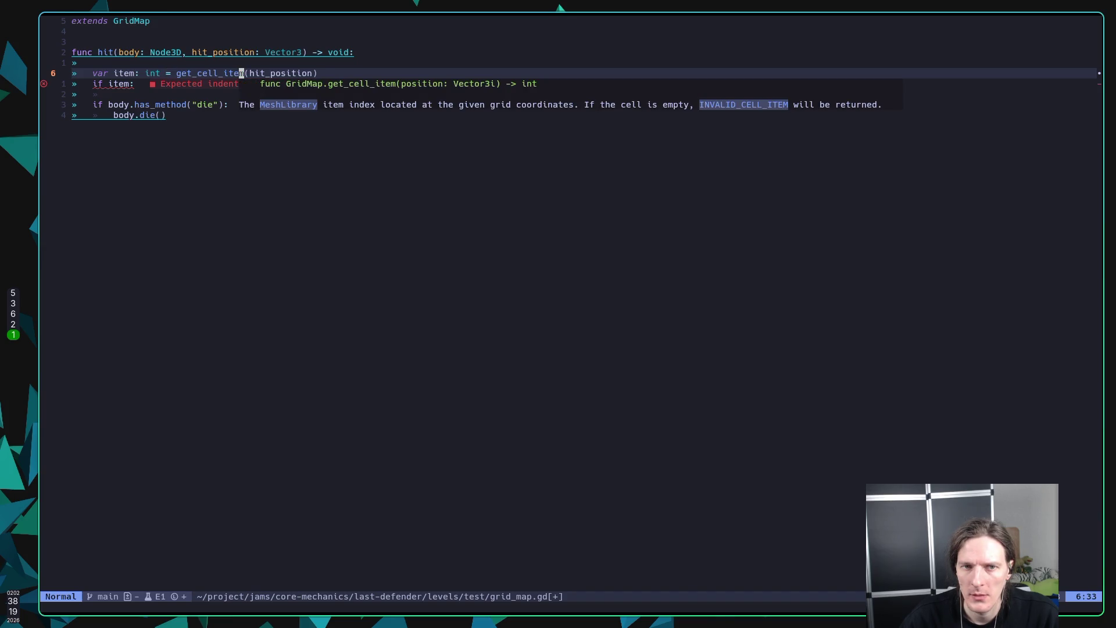
Step: Complete the condition with INVALID_CELL_ITEM and view that constant's documentation
key(j)
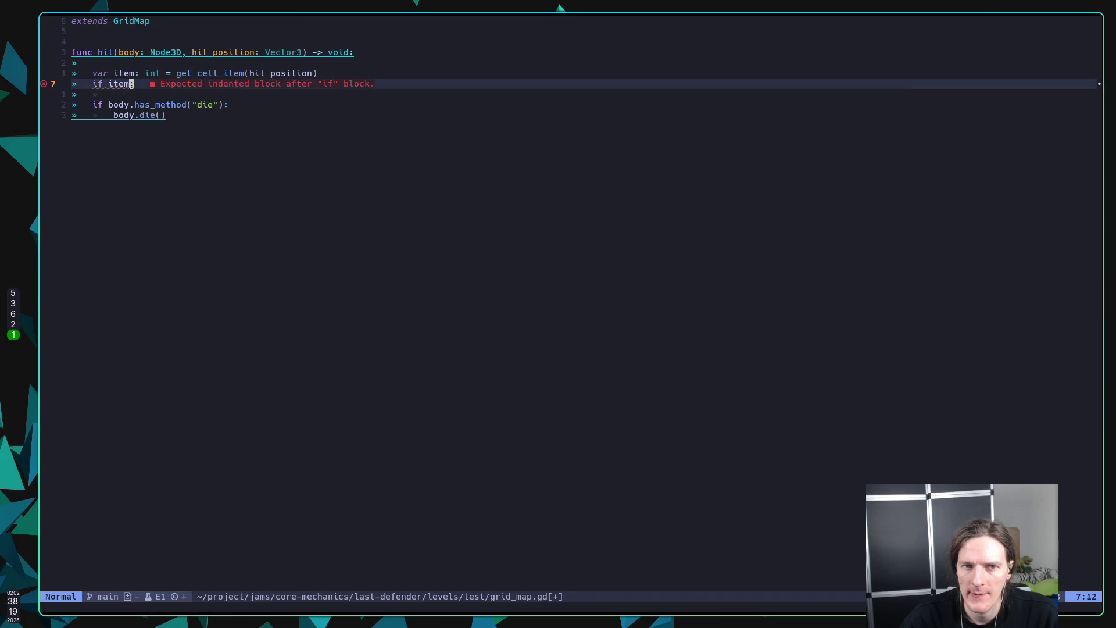
text(item = )
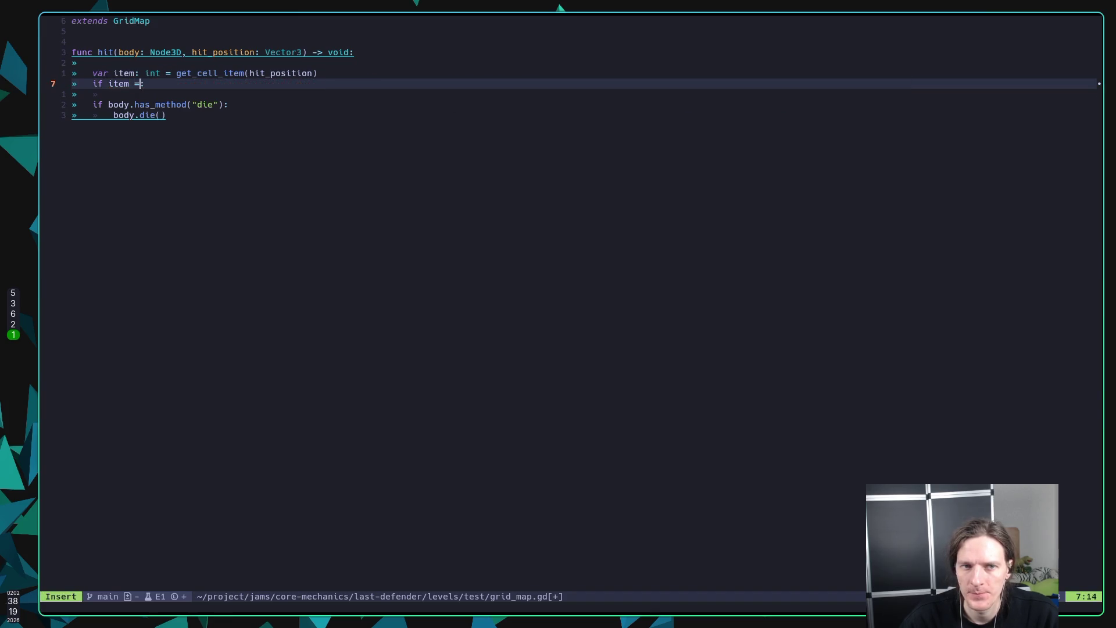
text(INVALI)
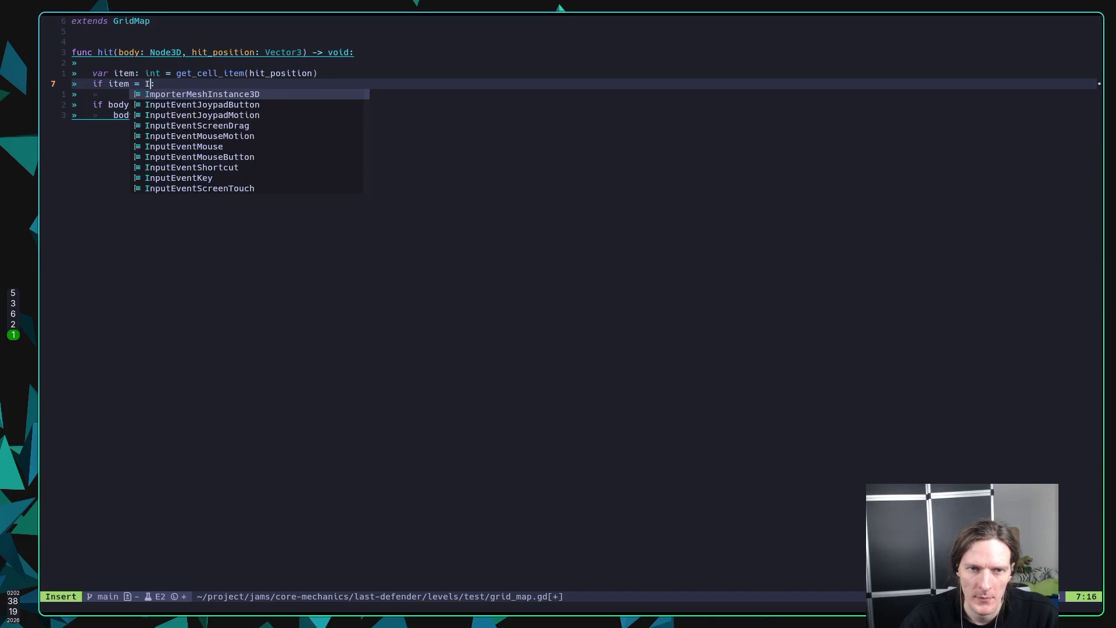
key(Return)
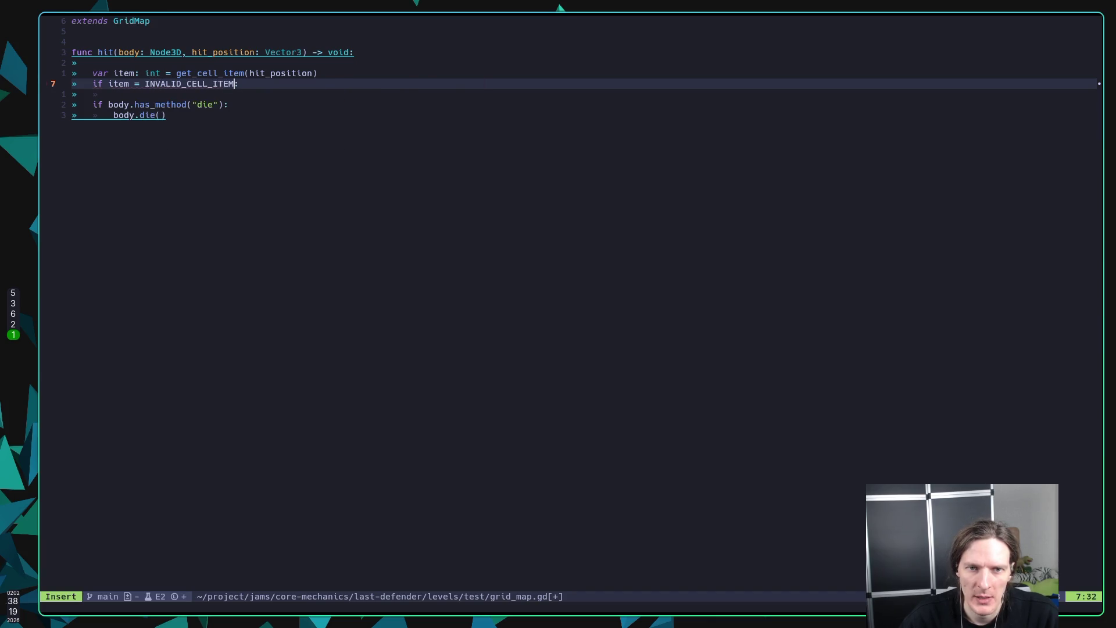
key(Escape)
key(K)
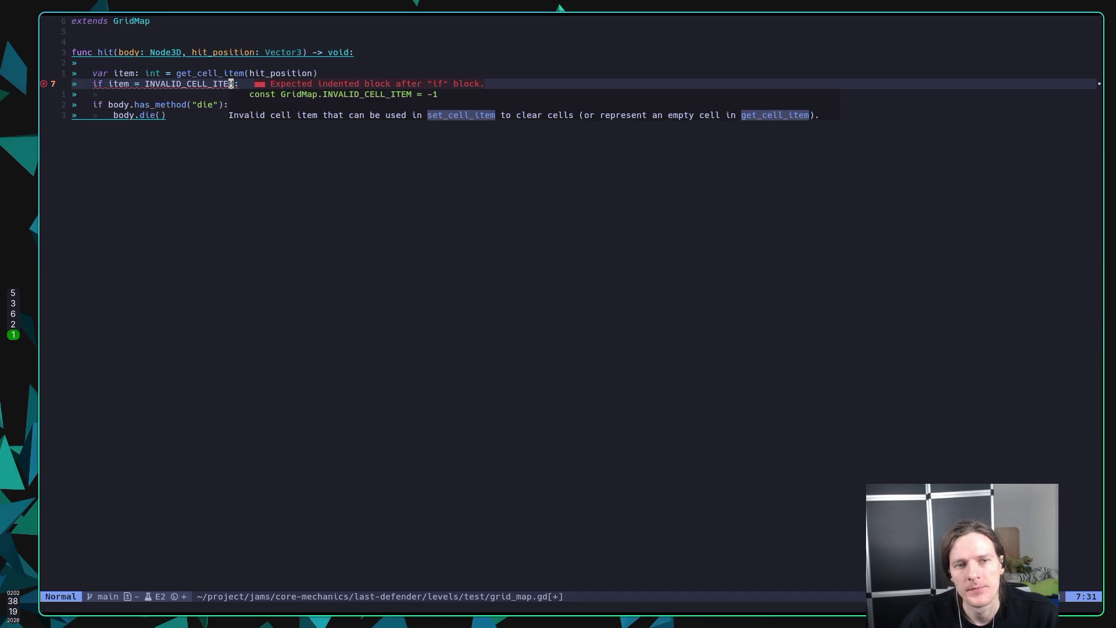
Step: Correct the operator so the line reads if item == INVALID_CELL_ITEM:
key(b)
key(b)
text(item =)
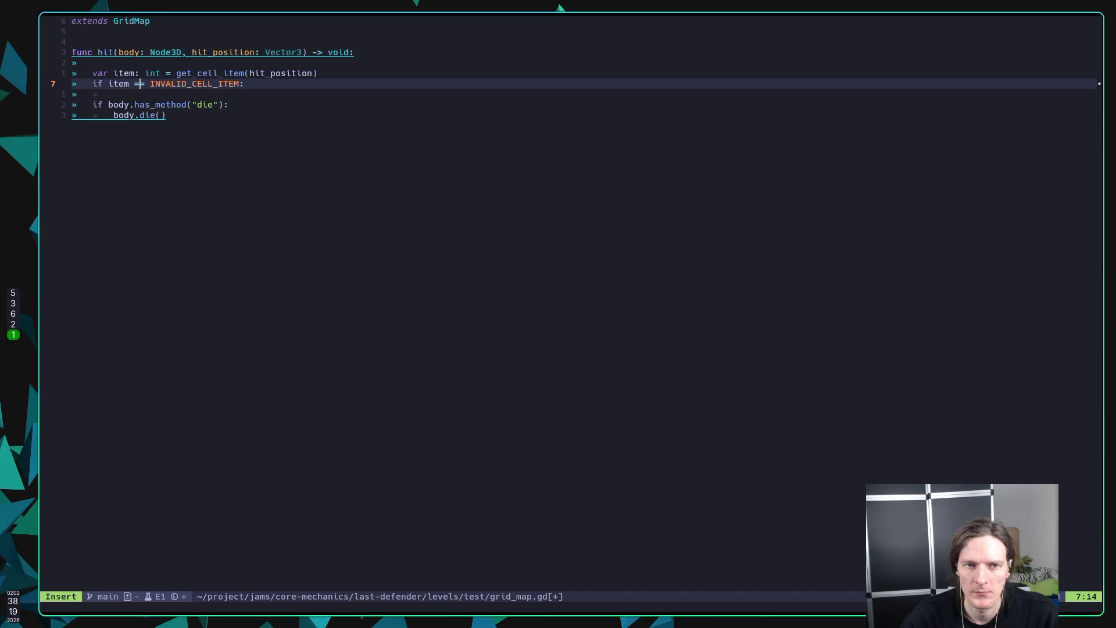
key(Insert)
text(ns)
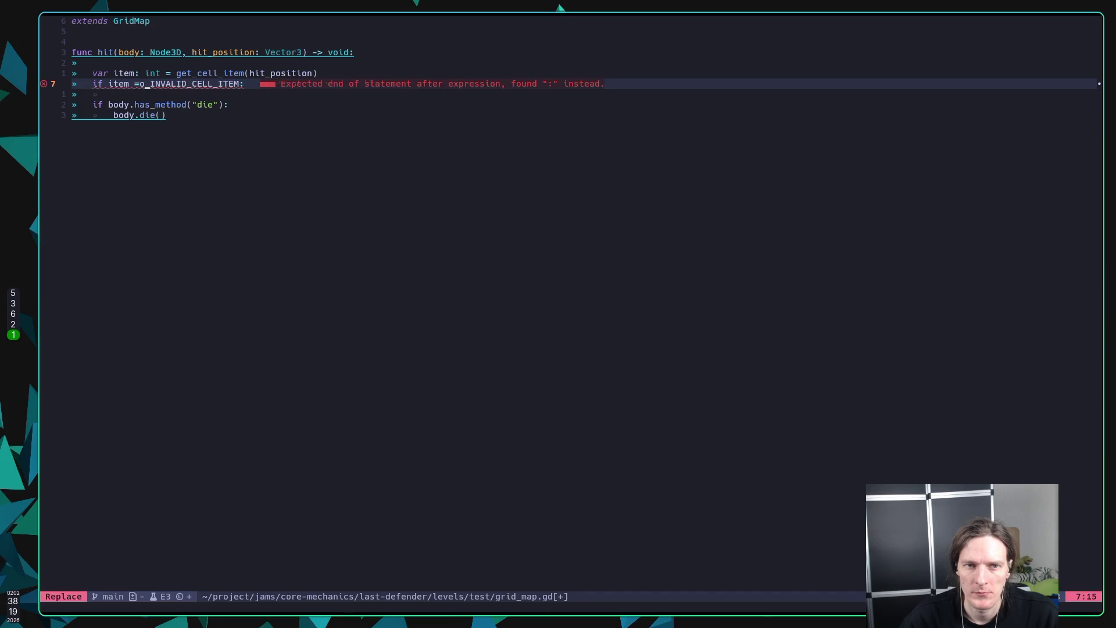
key(Escape)
key(u)
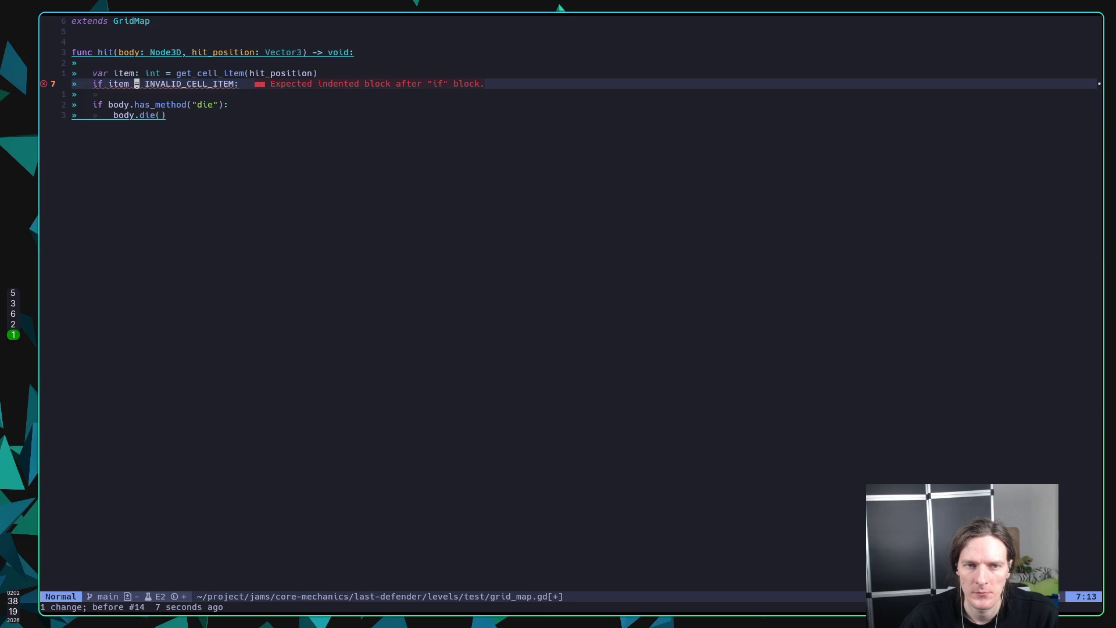
text(item !)
key(BackSpace)
text(=)
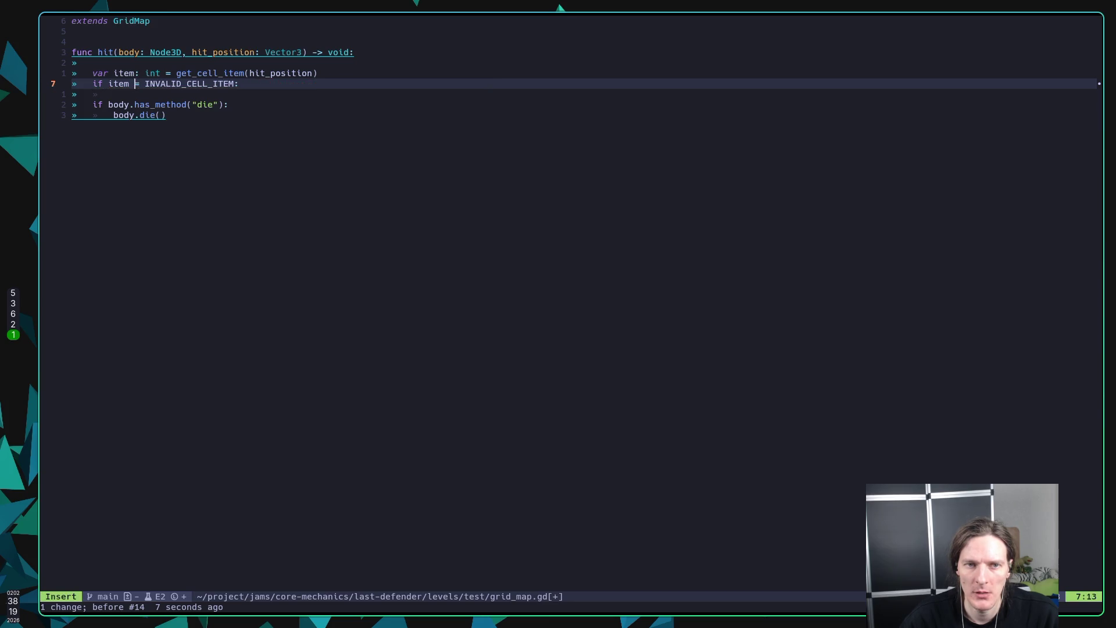
key(Escape)
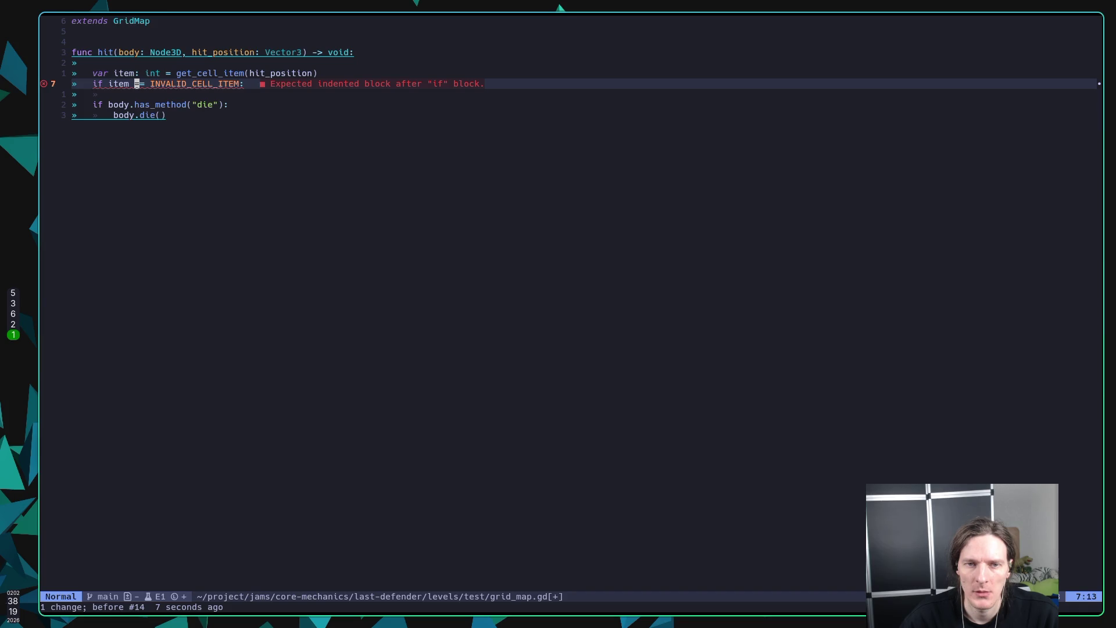
Step: Add a return statement under the INVALID_CELL_ITEM condition
text(oreturn)
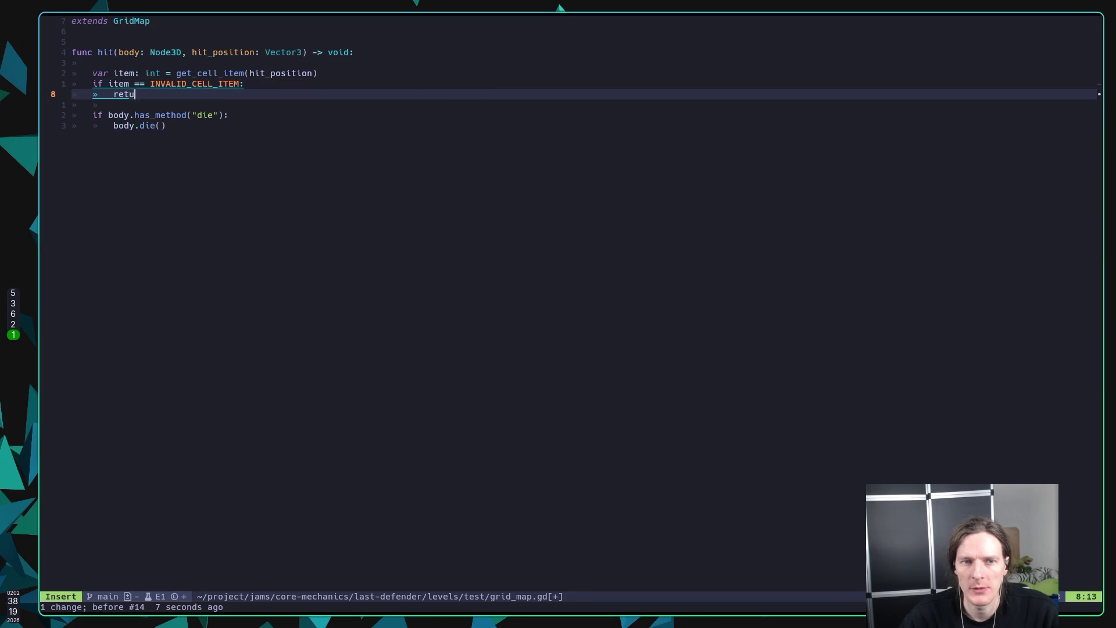
key(Escape)
key(j)
key(j)
key(j)
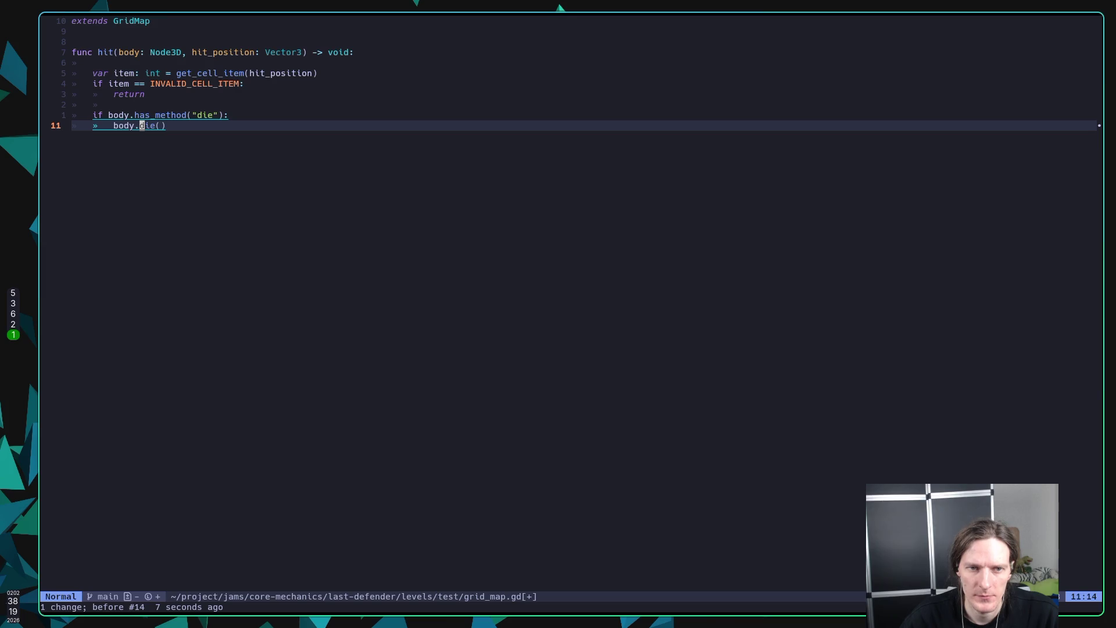
Step: Insert a set_cell_item call on new lines below the early return
key(k)
key(k)
key(k)
key(o)
key(Return)
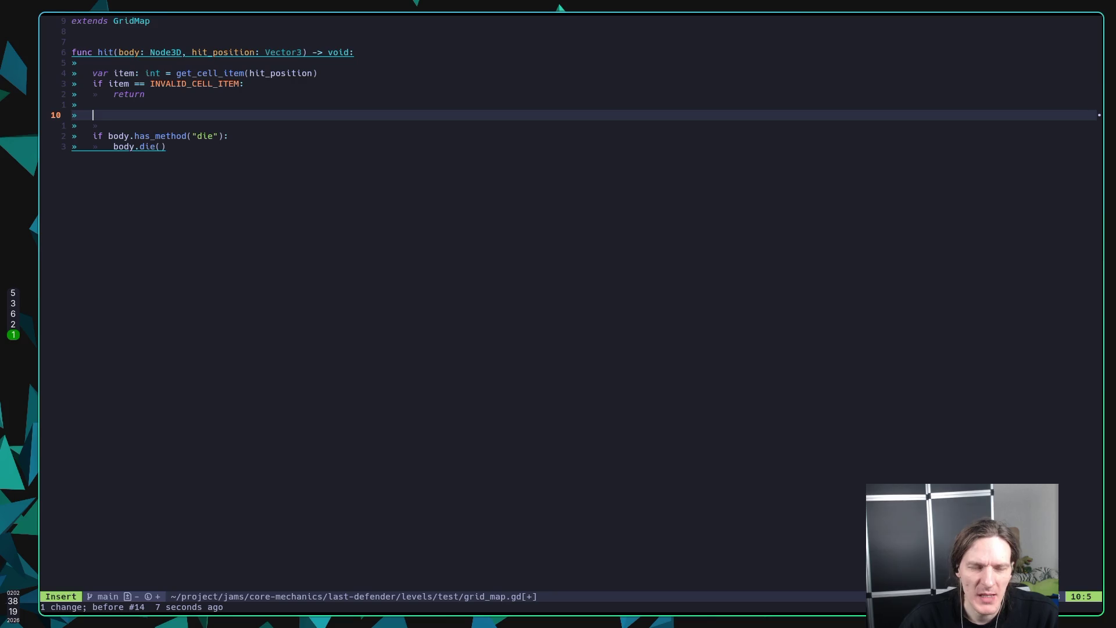
text(set_ce)
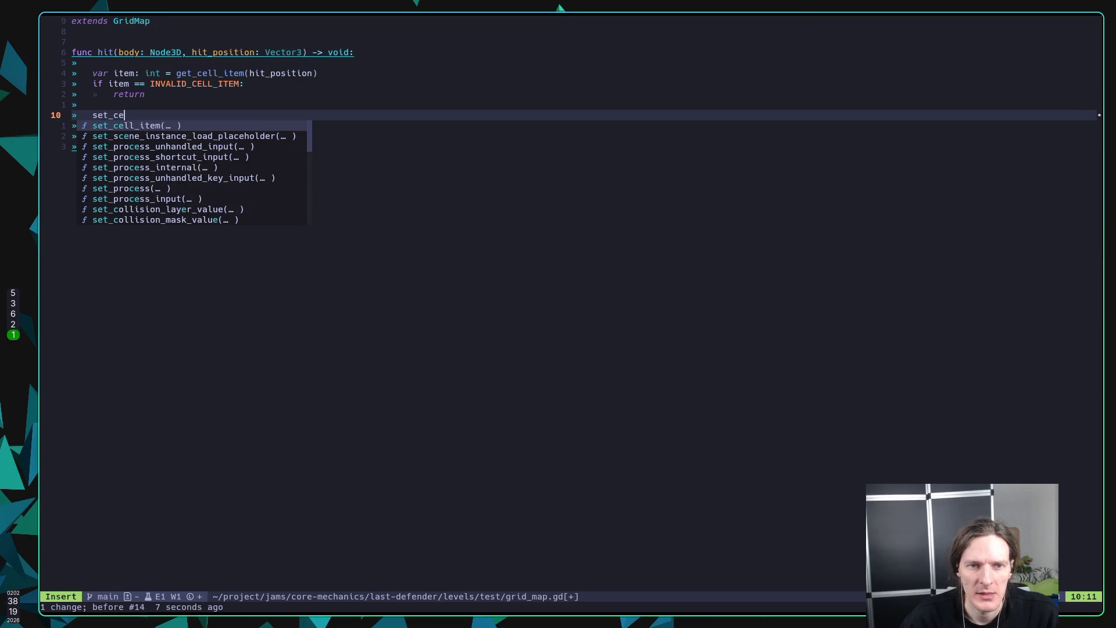
key(Return)
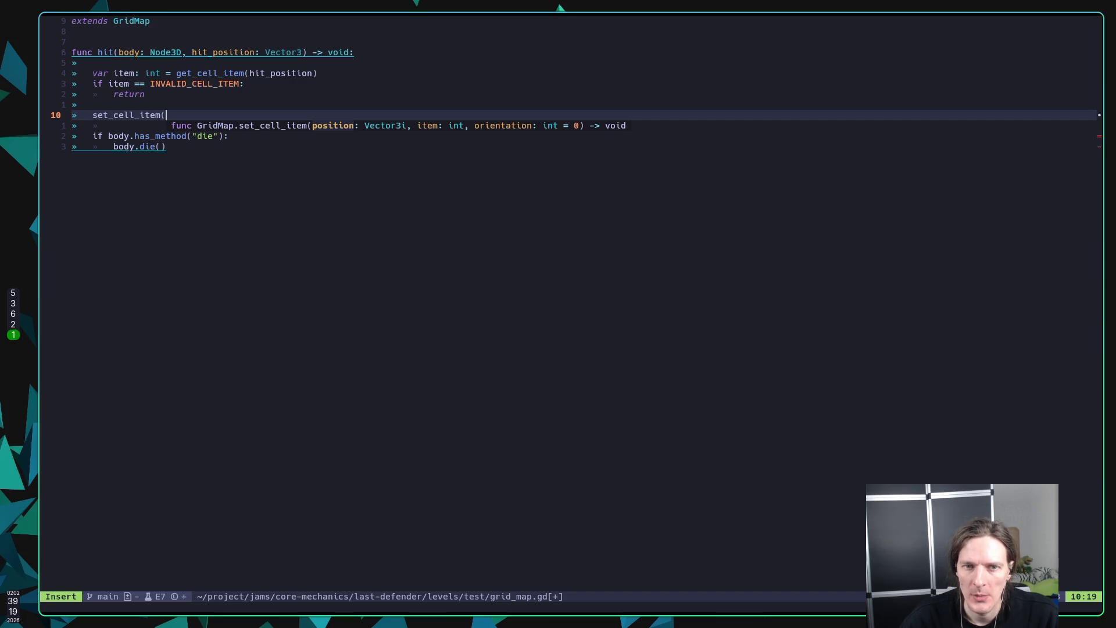
key(super+2)
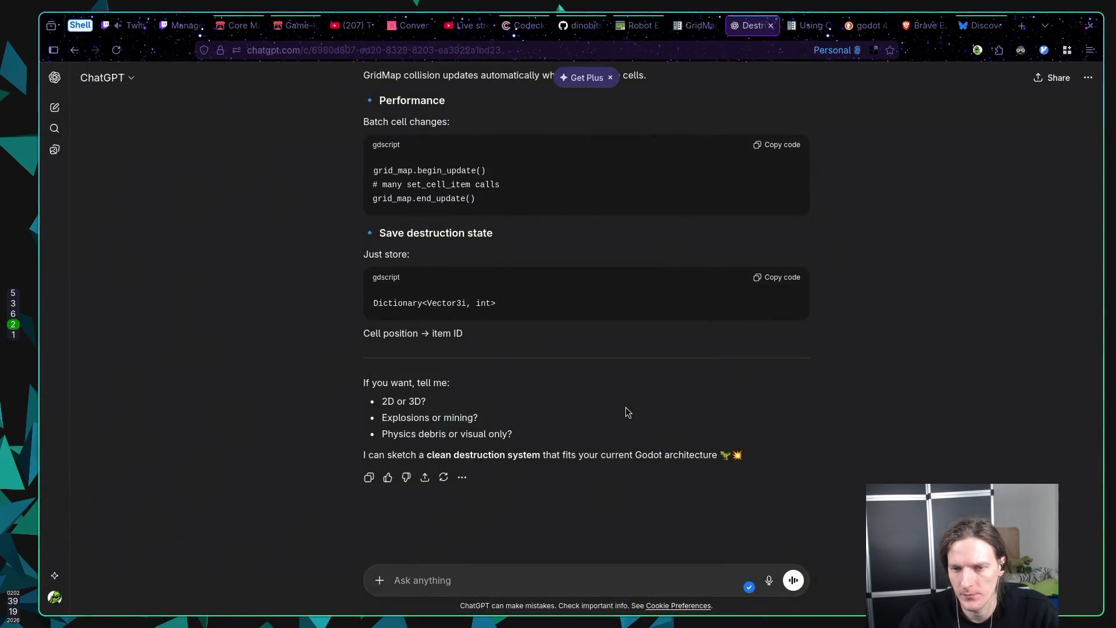
Step: Scroll the ChatGPT reply to the Raycast → GridMap cell code
scroll(616, 387, up, 7)
scroll(615, 384, up, 20)
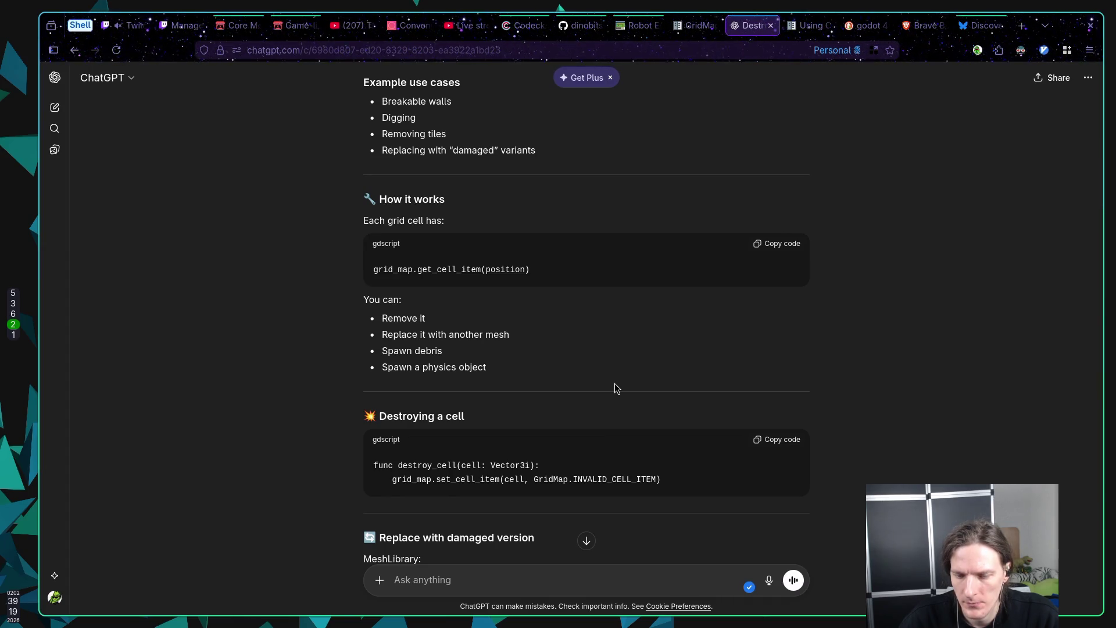
scroll(615, 382, up, 8)
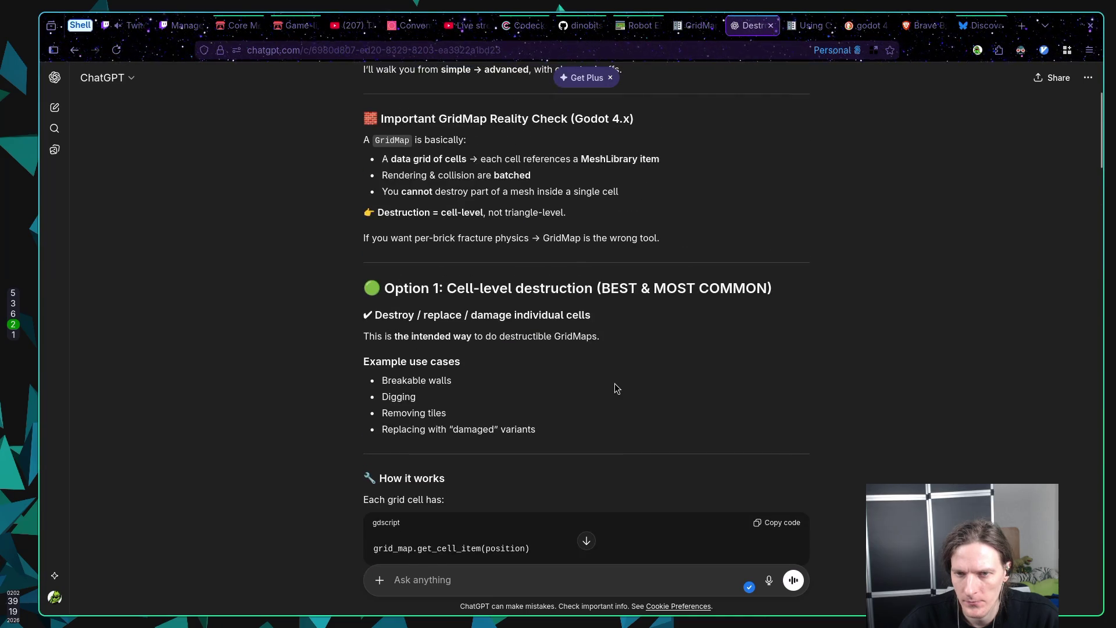
scroll(614, 384, down, 10)
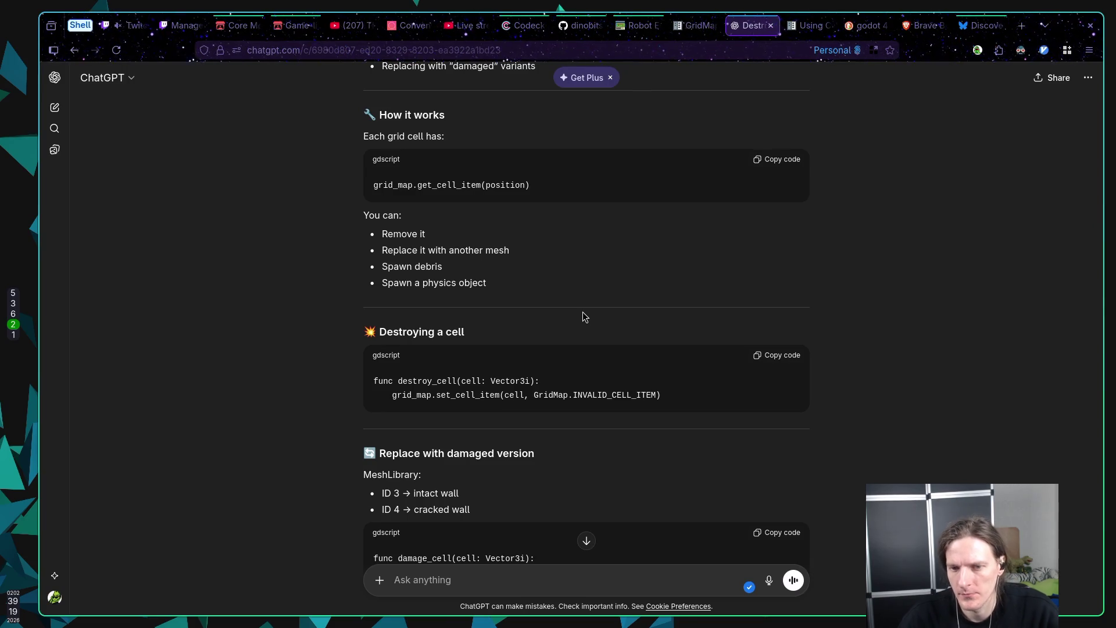
key(super+1)
Step: Open a blank line above set_cell_item and show get_cell_item's documentation
key(j)
key(j)
key(j)
key(k)
key(k)
key(k)
key(k)
key(j)
key(O)
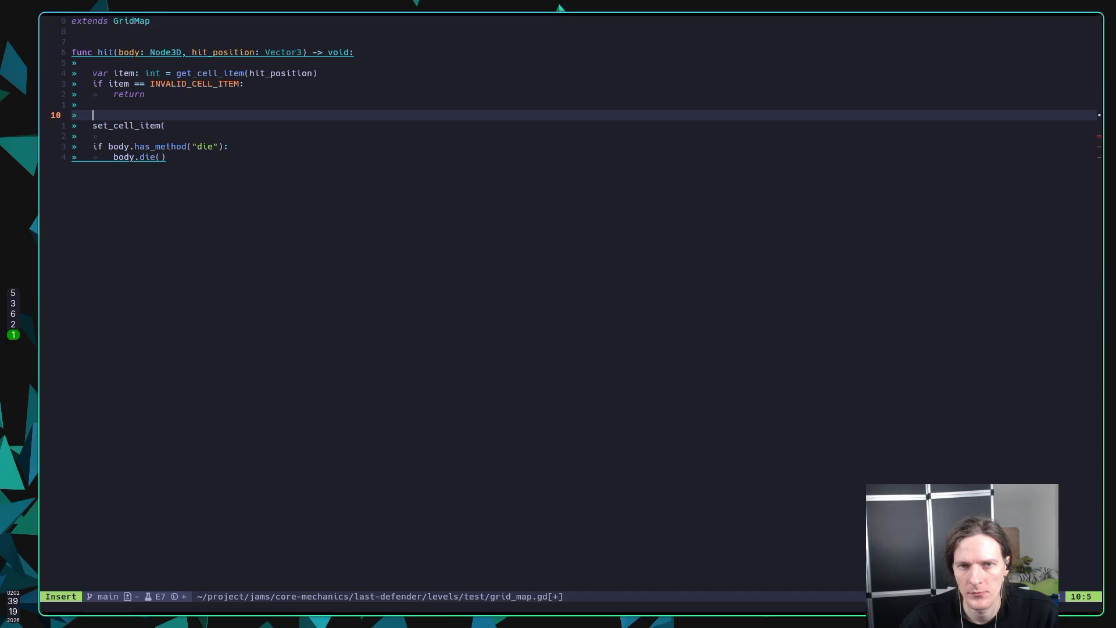
key(Escape)
key(k)
key(k)
key(k)
key(w)
key(w)
key(w)
key(w)
key(e)
key(shift+k)
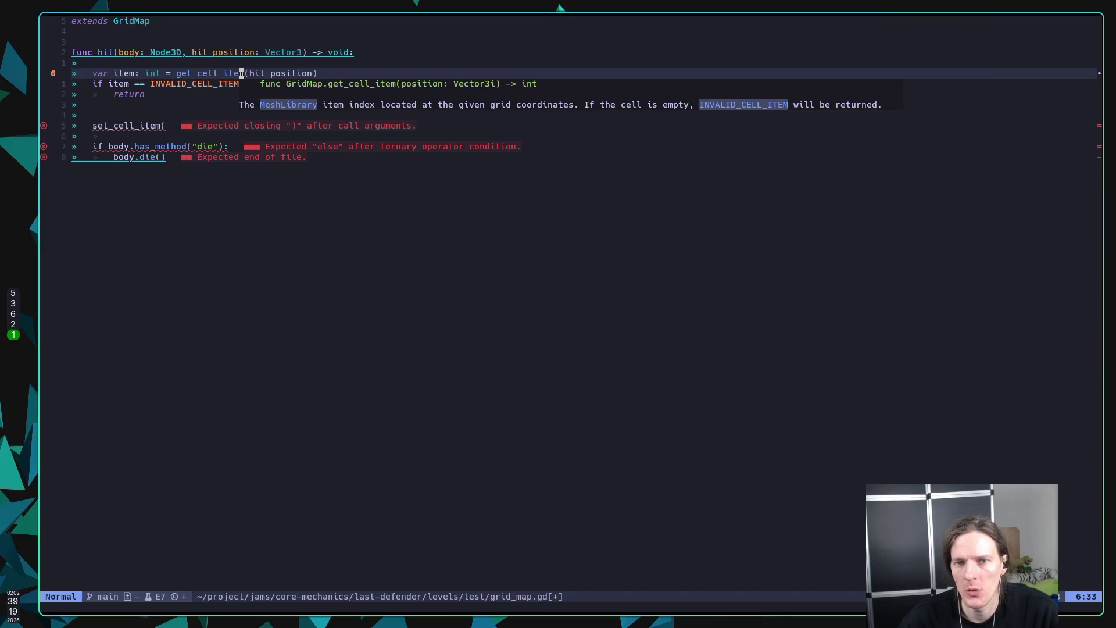
Step: Recheck the ChatGPT code, then open a new line at the end of grid_map.gd below hit()
key(super+2)
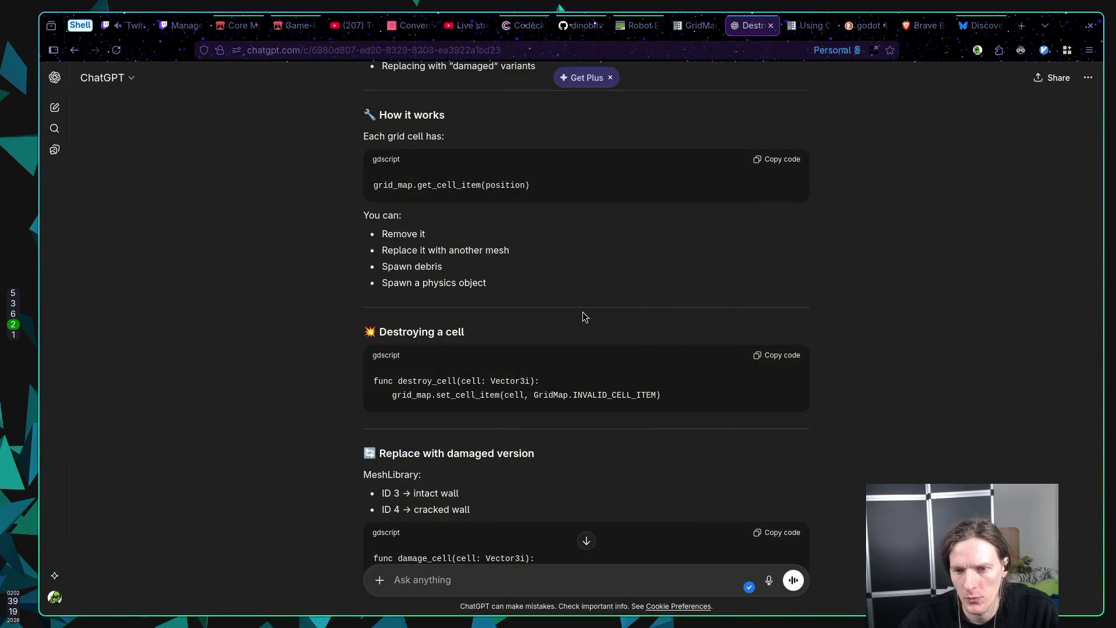
scroll(576, 315, down, 6)
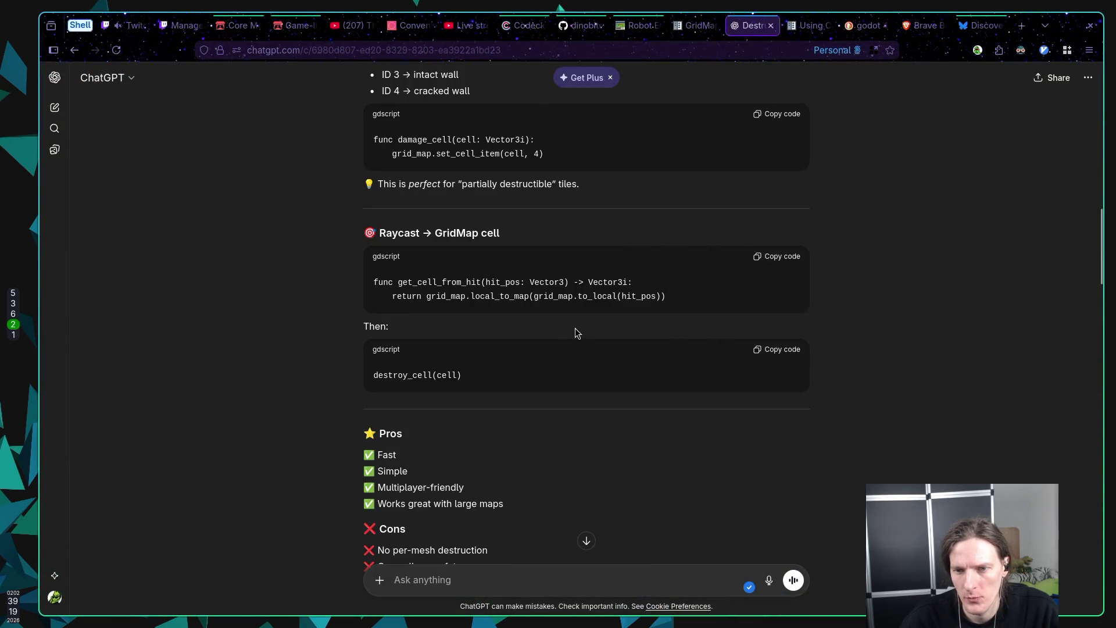
scroll(573, 335, up, 1)
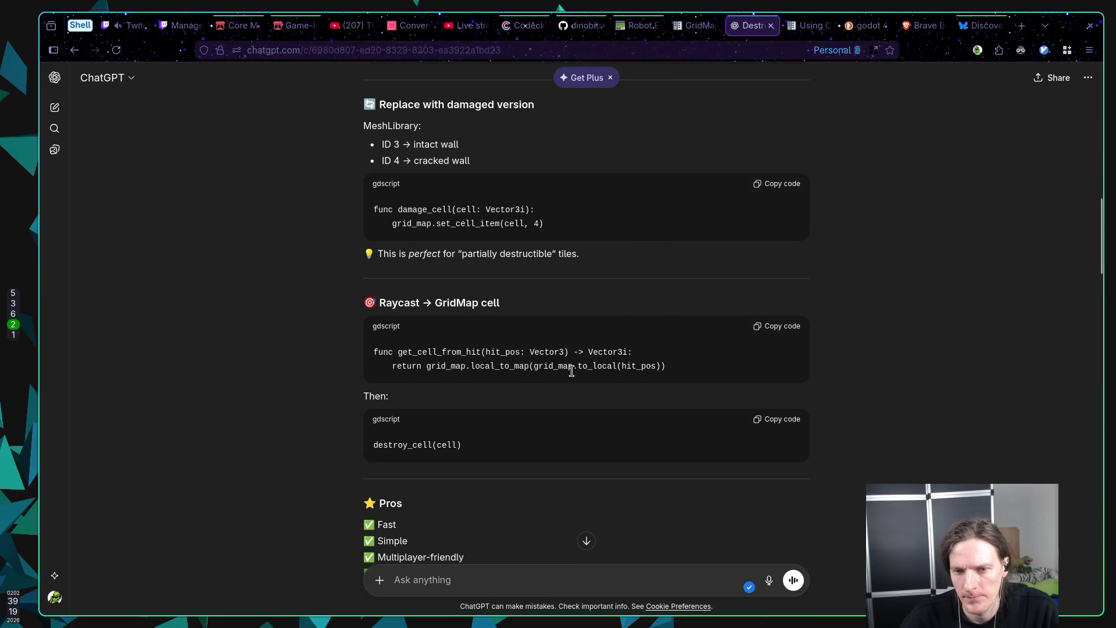
key(super+1)
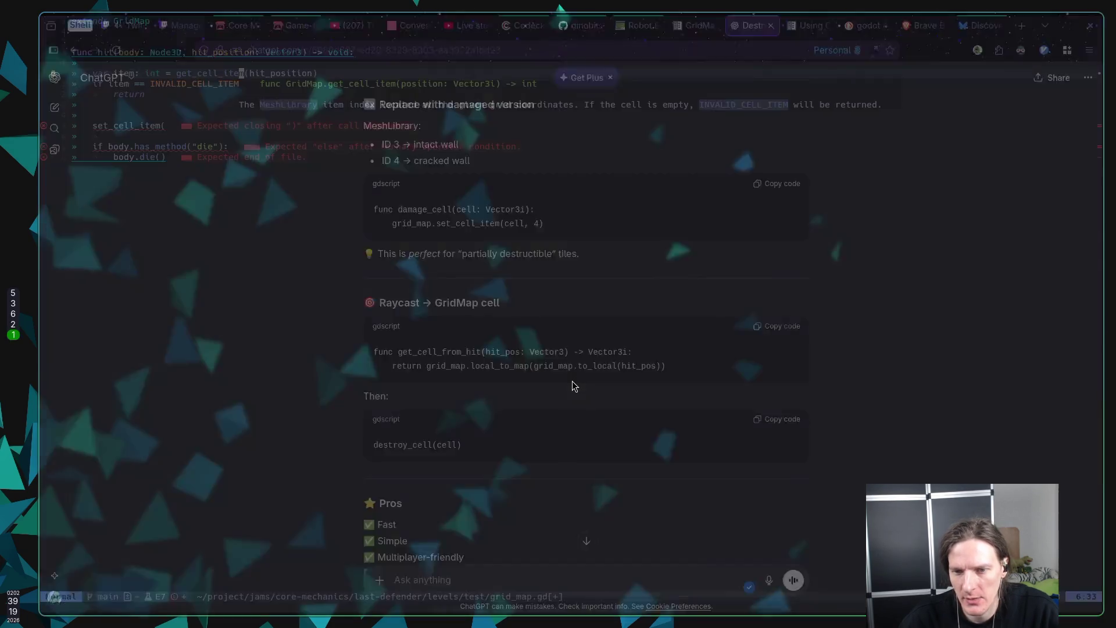
key(j)
key(j)
key(j)
key(o)
key(Return)
Step: Begin a get_cell_from_hit function below hit() and copy ChatGPT's raycast-to-cell example code
key(BackSpace)
text(func get_cell_fro)
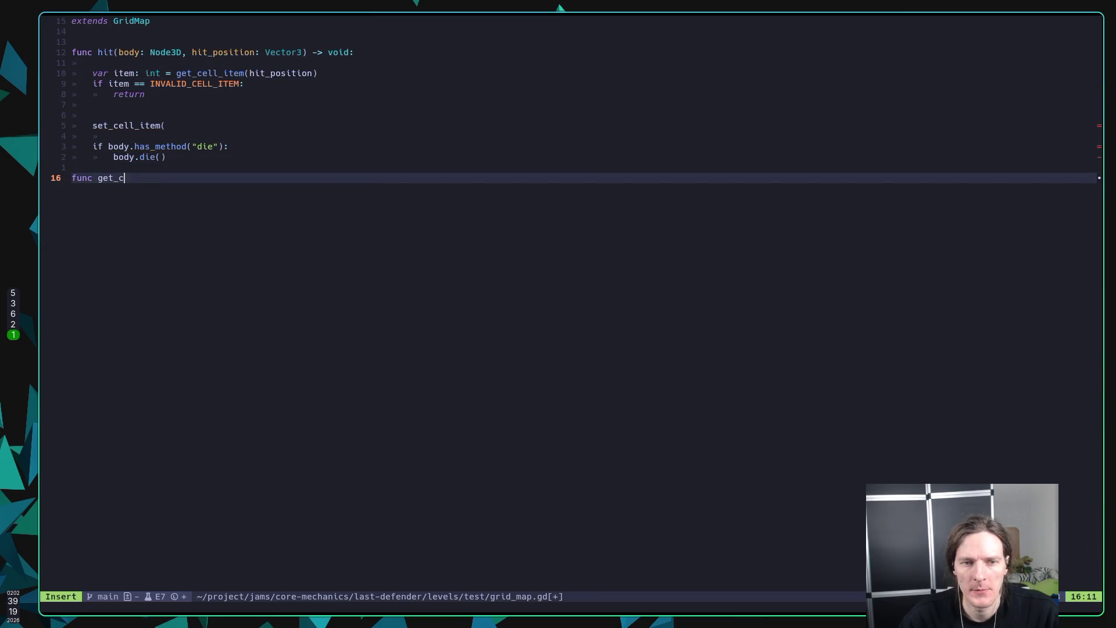
text(m_hit())
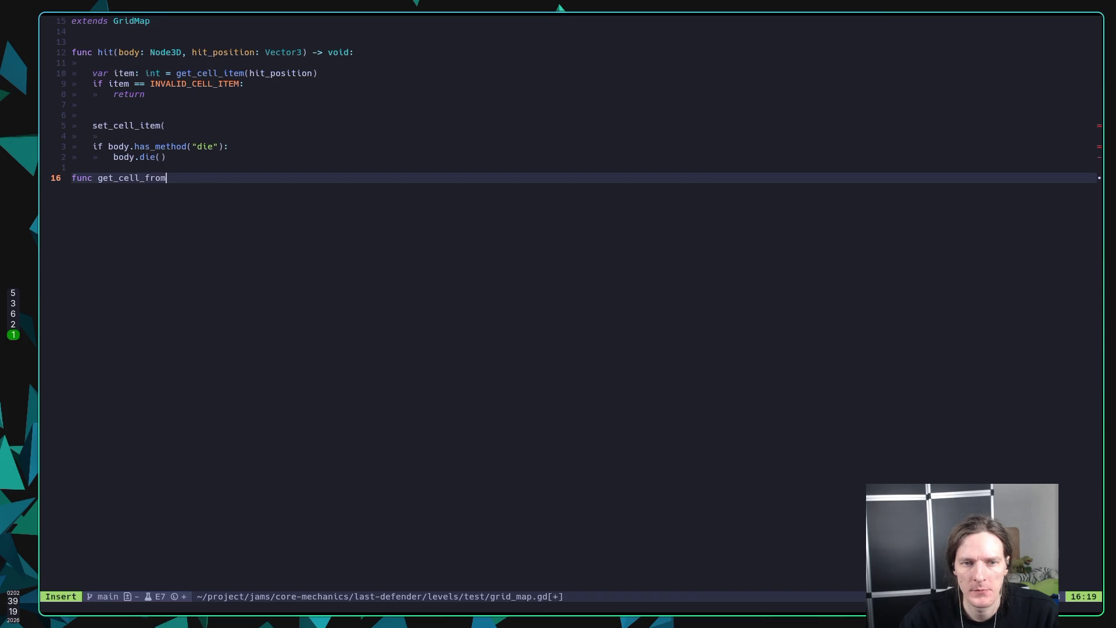
key(BackSpace)
key(BackSpace)
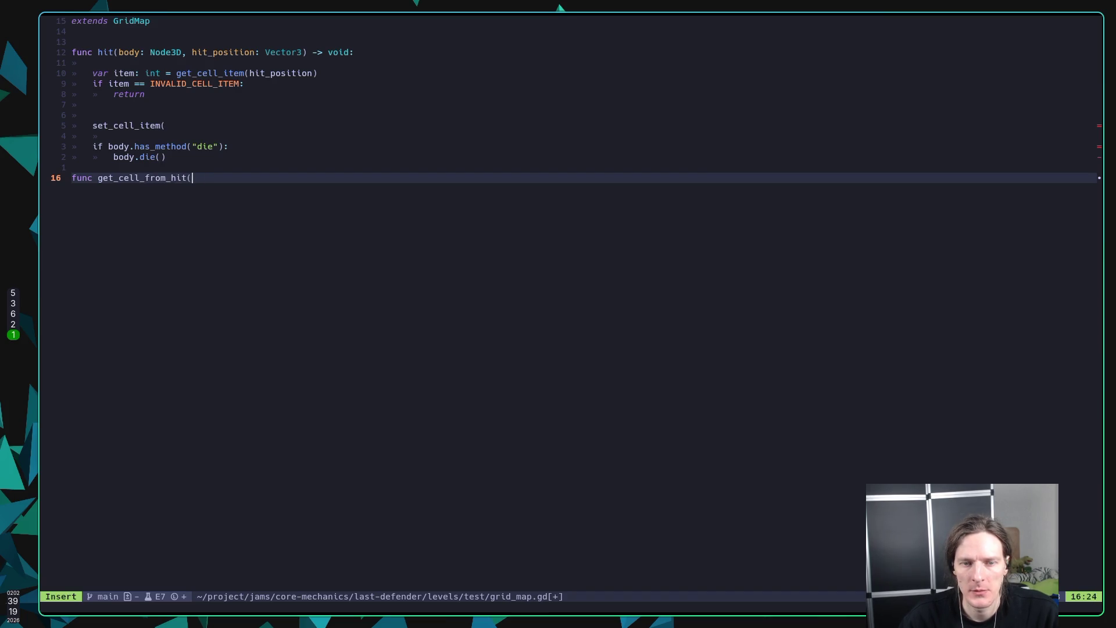
text(hit_p)
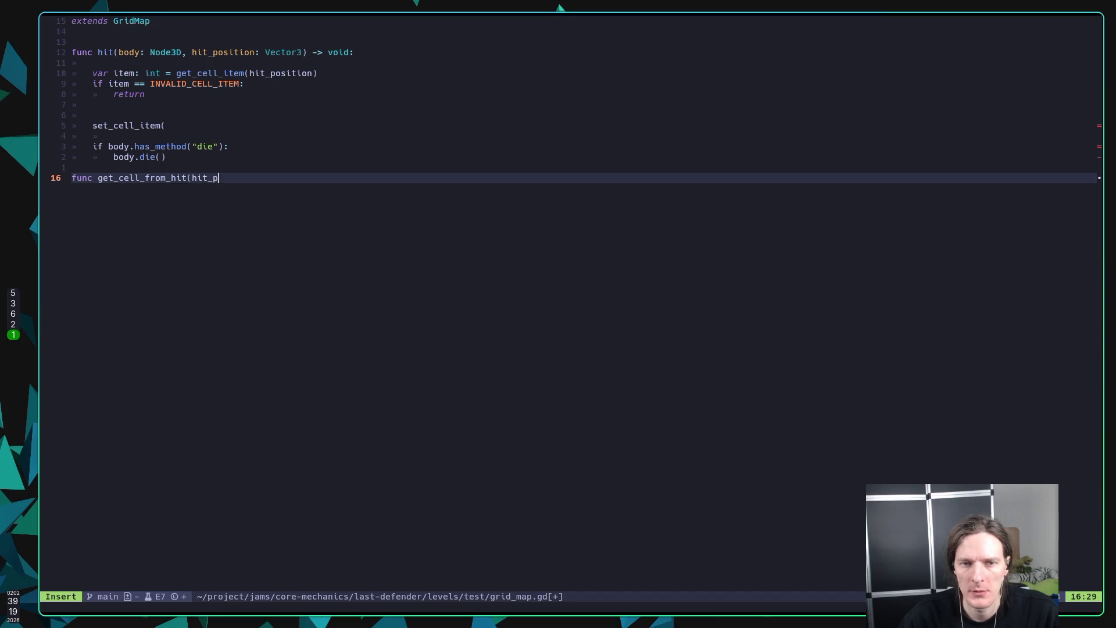
text(osition: Vec)
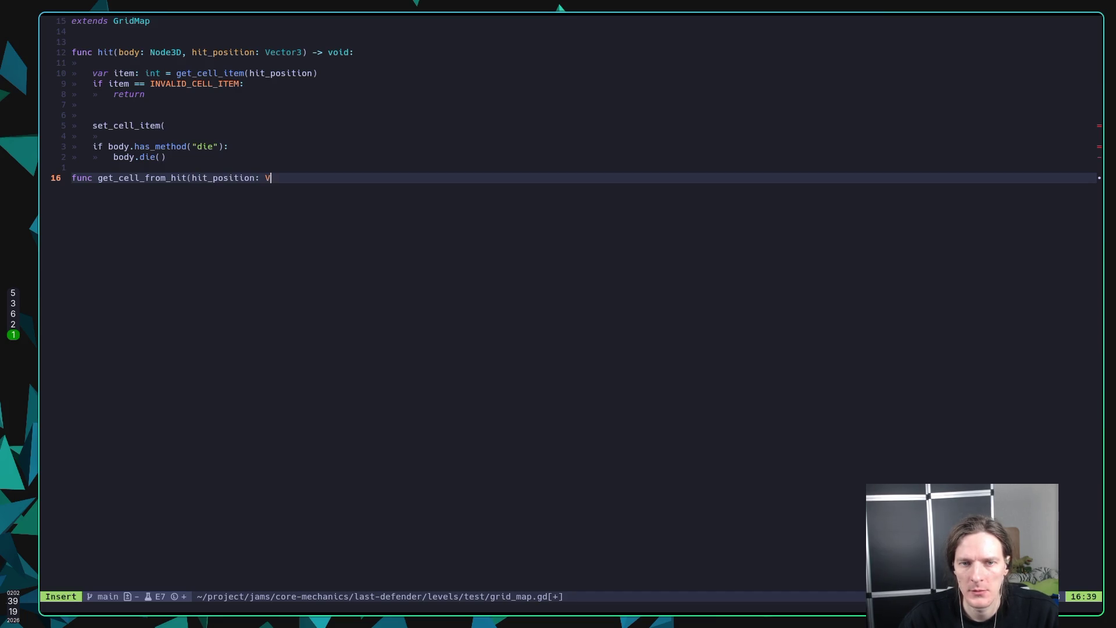
key(super+2)
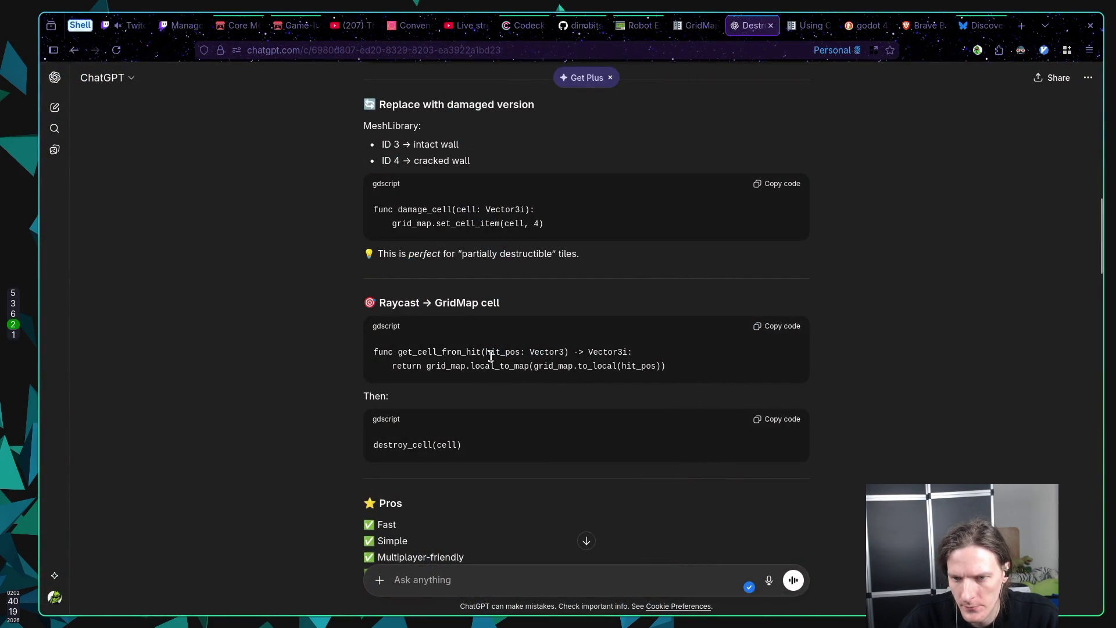
drag(482, 353, 690, 374)
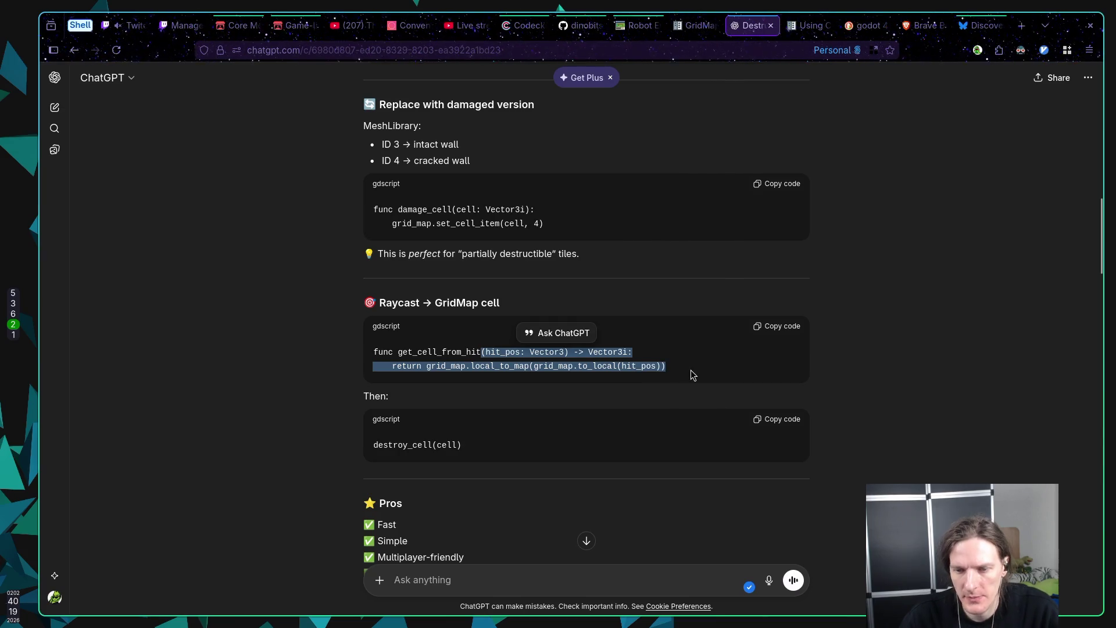
key(super+1)
Step: Replace the half-typed signature with the pasted get_cell_from_hit(hit_pos: Vector3) -> Vector3i snippet
key(BackSpace)
key(BackSpace)
key(BackSpace)
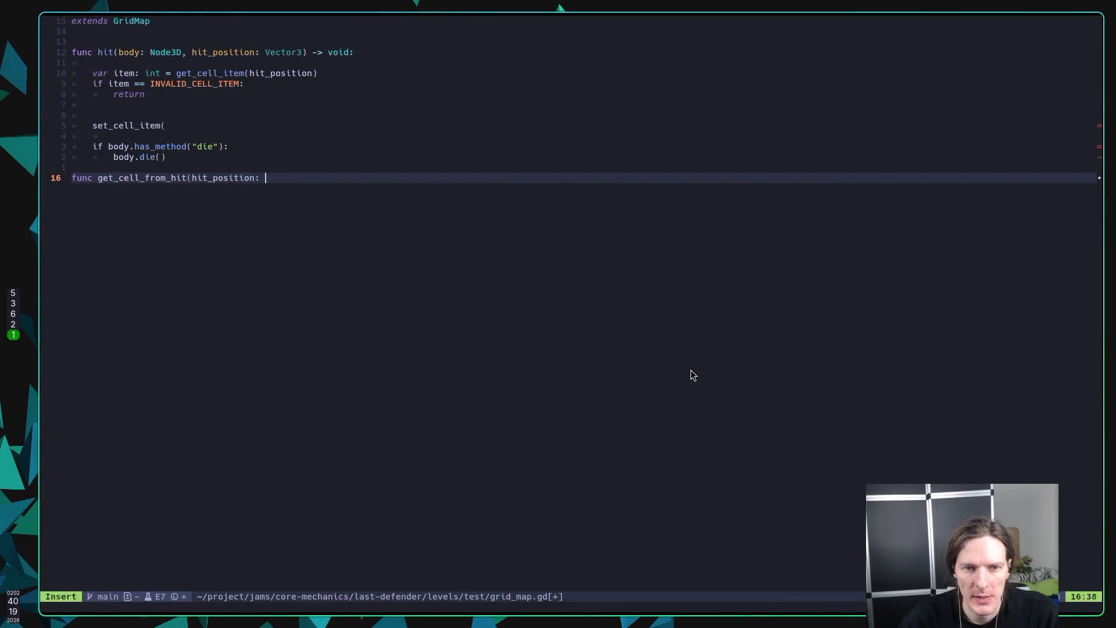
key(BackSpace)
key(Escape)
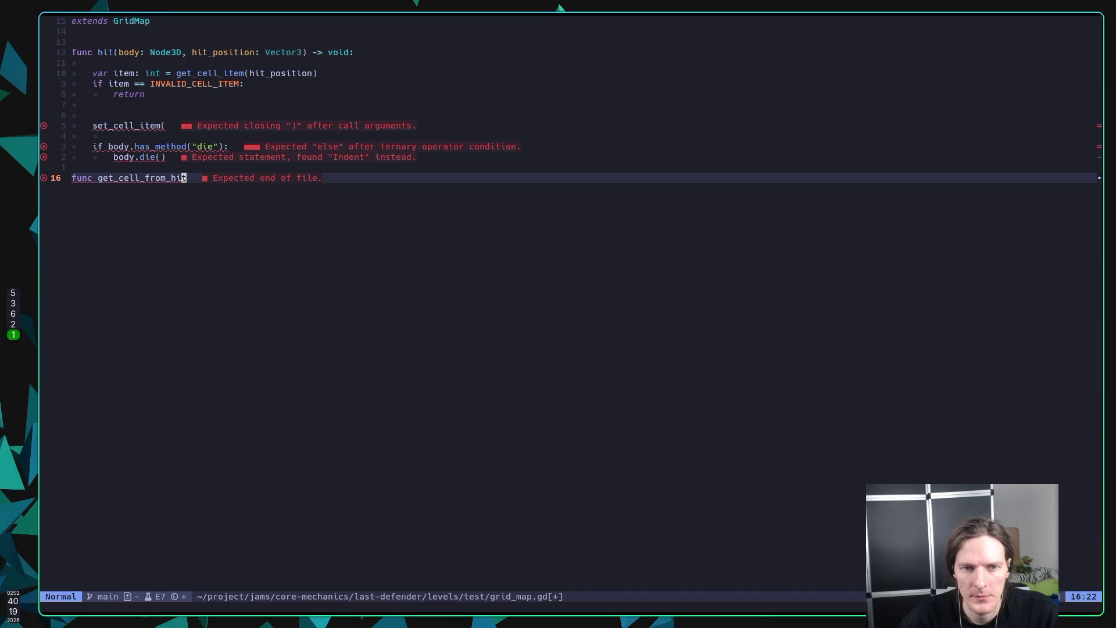
key(p)
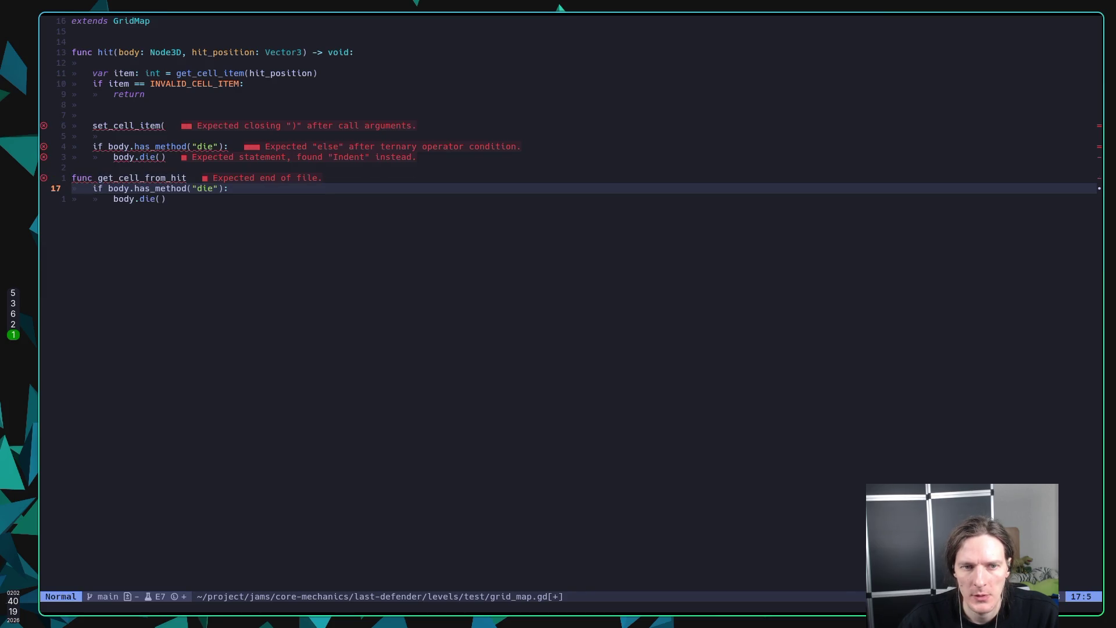
key(u)
key(p)
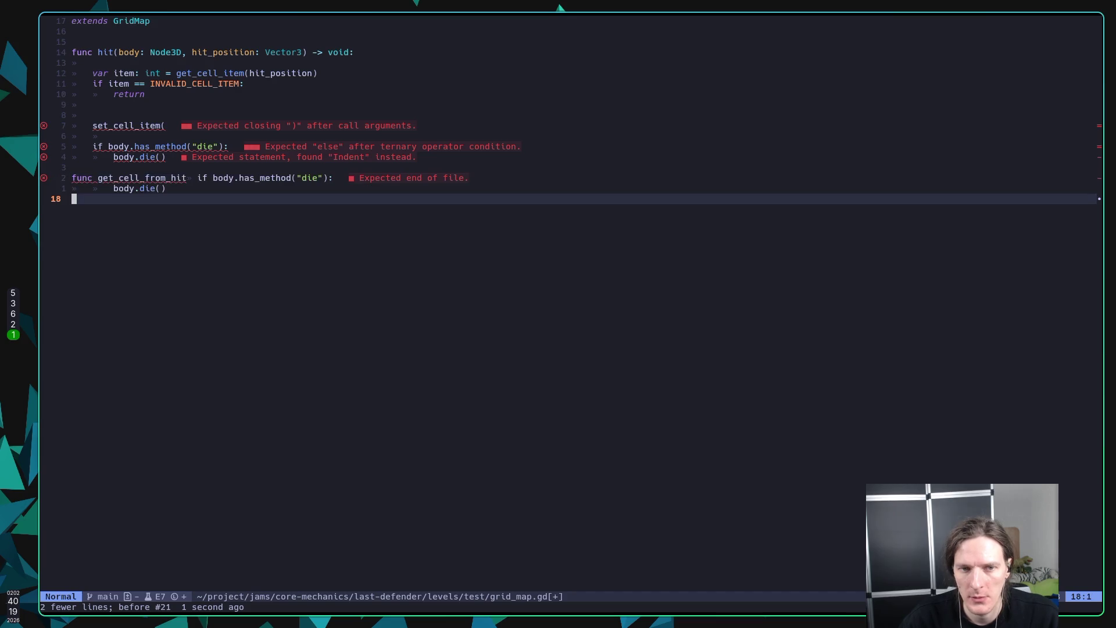
key(k)
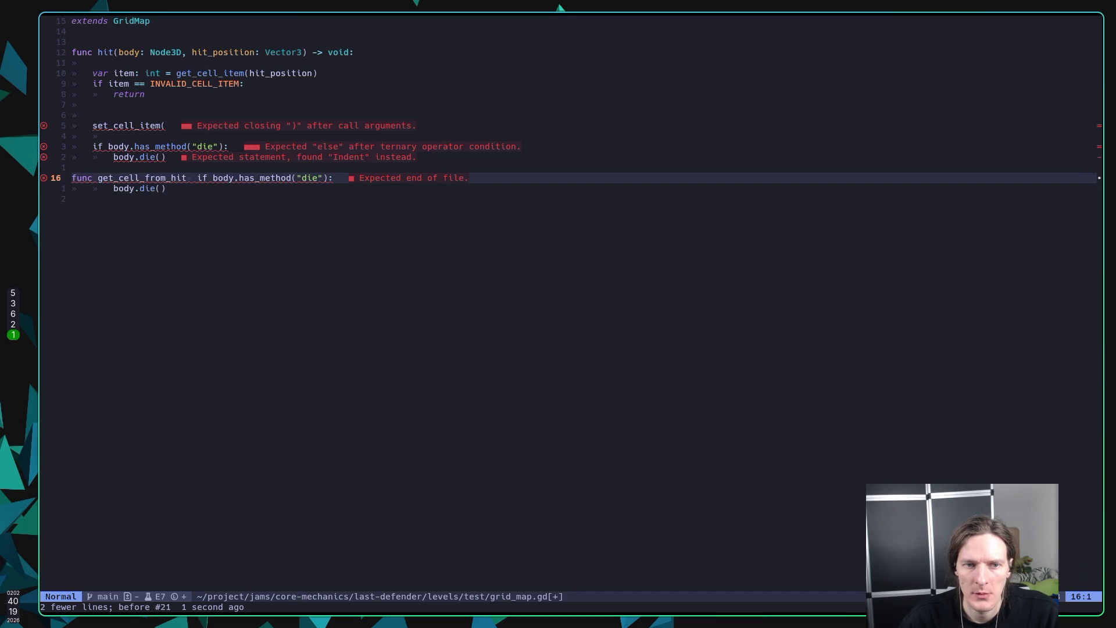
key(u)
key(super+2)
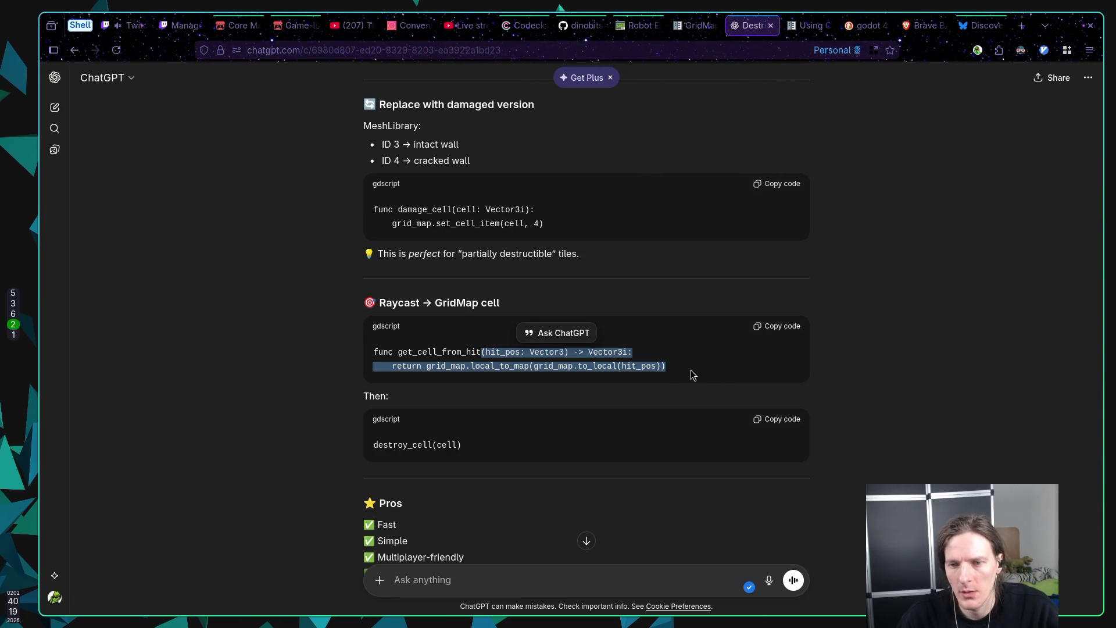
key(super+1)
key(p)
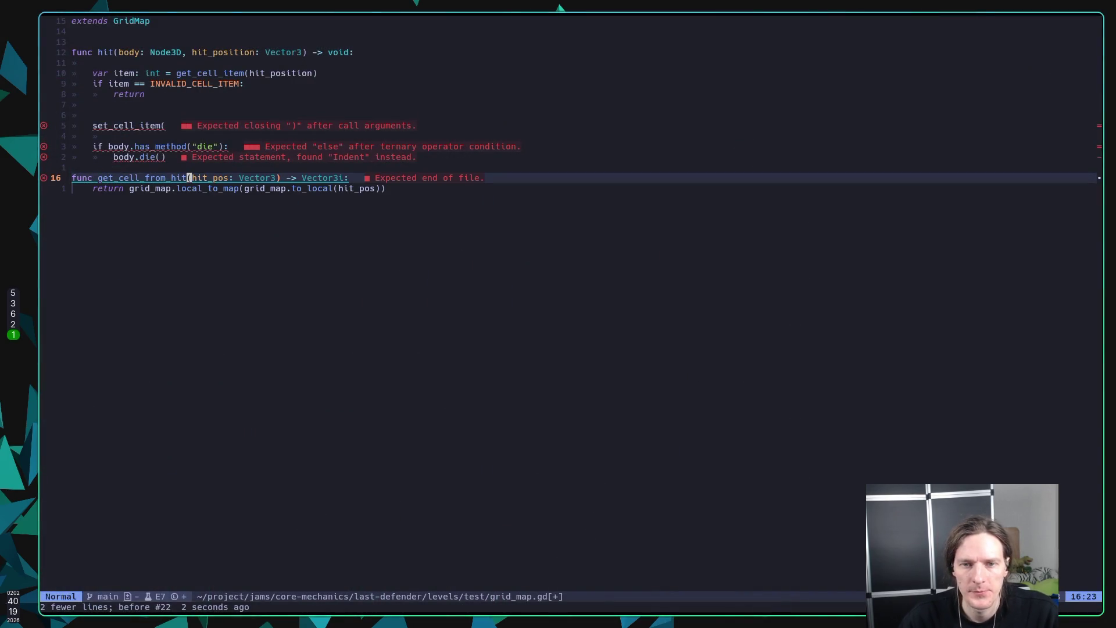
Step: Strip both grid_map. prefixes so it returns local_to_map(to_local(hit_pos)), and save
key(j)
key(b)
key(b)
key(b)
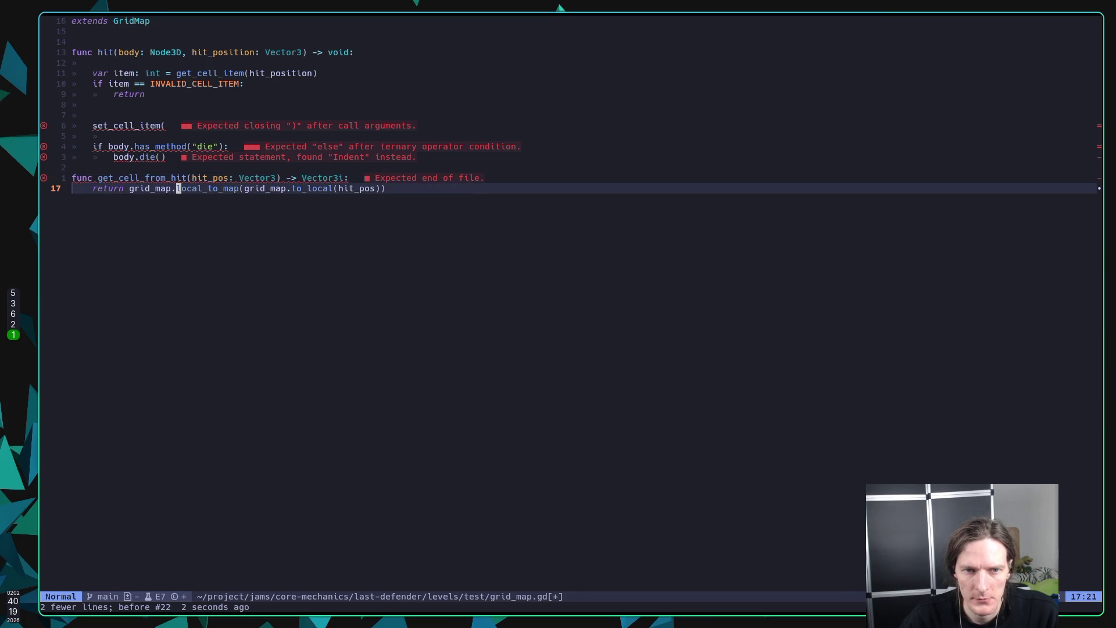
key(d)
key(w)
key(x)
key(l)
key(w)
key(w)
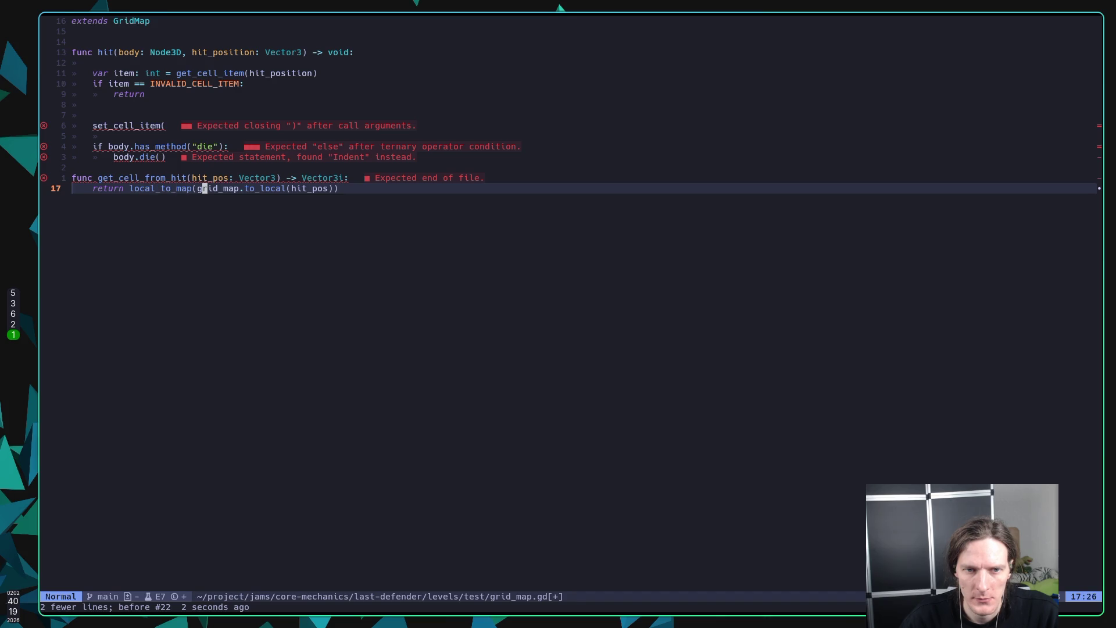
text(dwx:w)
key(Return)
Step: Add an empty line after the return line and save grid_map.gd
key(k)
key(j)
key(o)
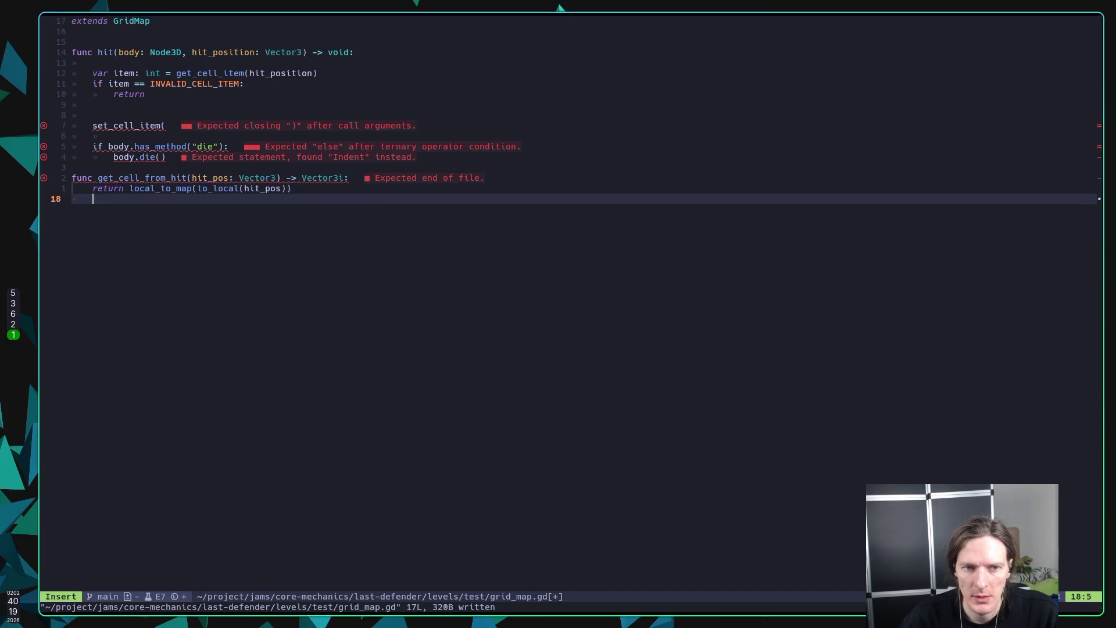
key(Escape)
text(:w)
key(Return)
Step: Comment out the unfinished set_cell_item( line in hit() and save
key(k)
key(k)
key(k)
key(j)
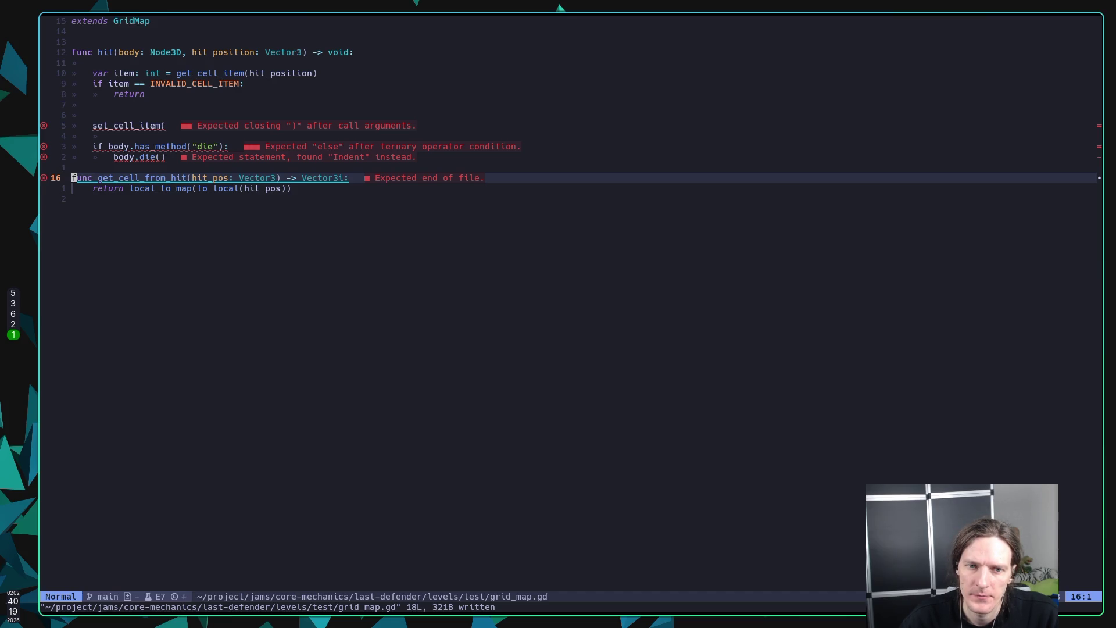
key(k)
key(k)
key(k)
key(A)
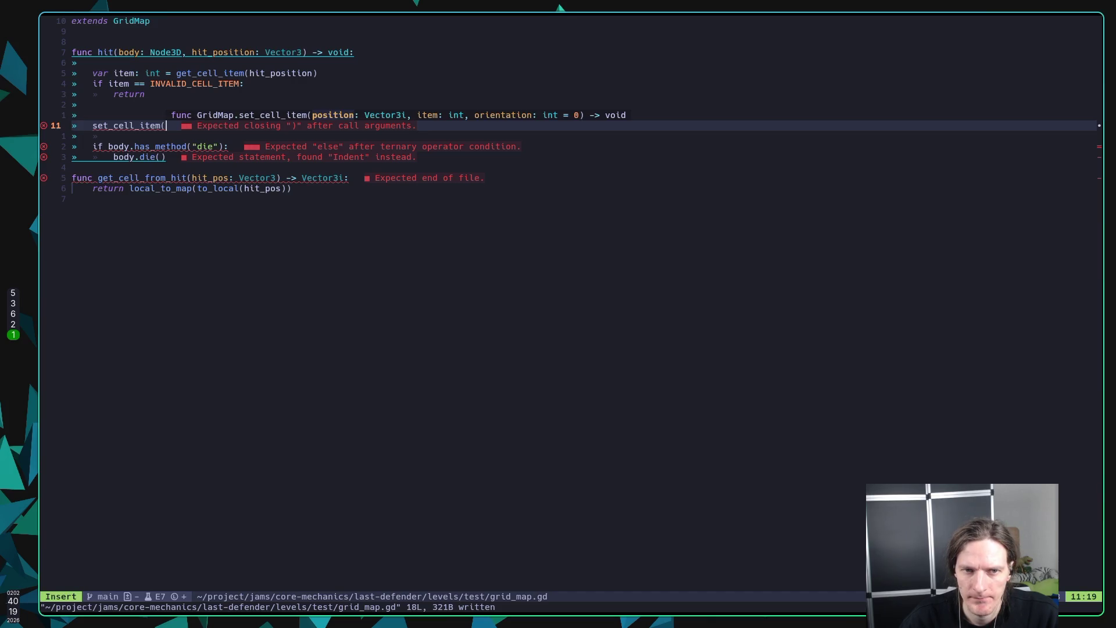
key(Escape)
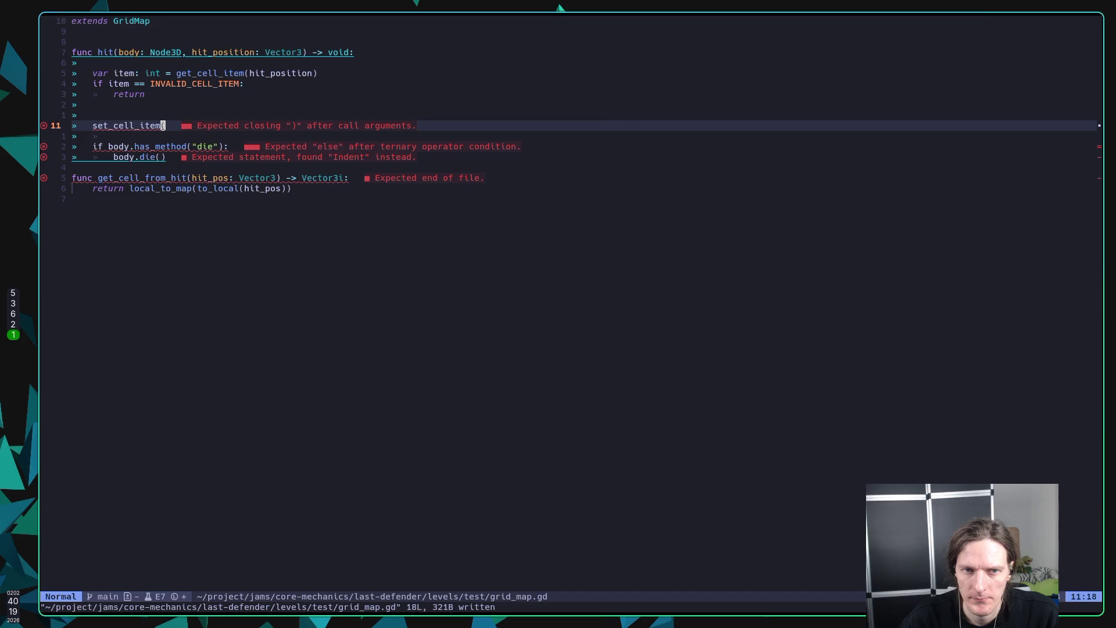
key(g)
key(c)
key(c)
text(:w)
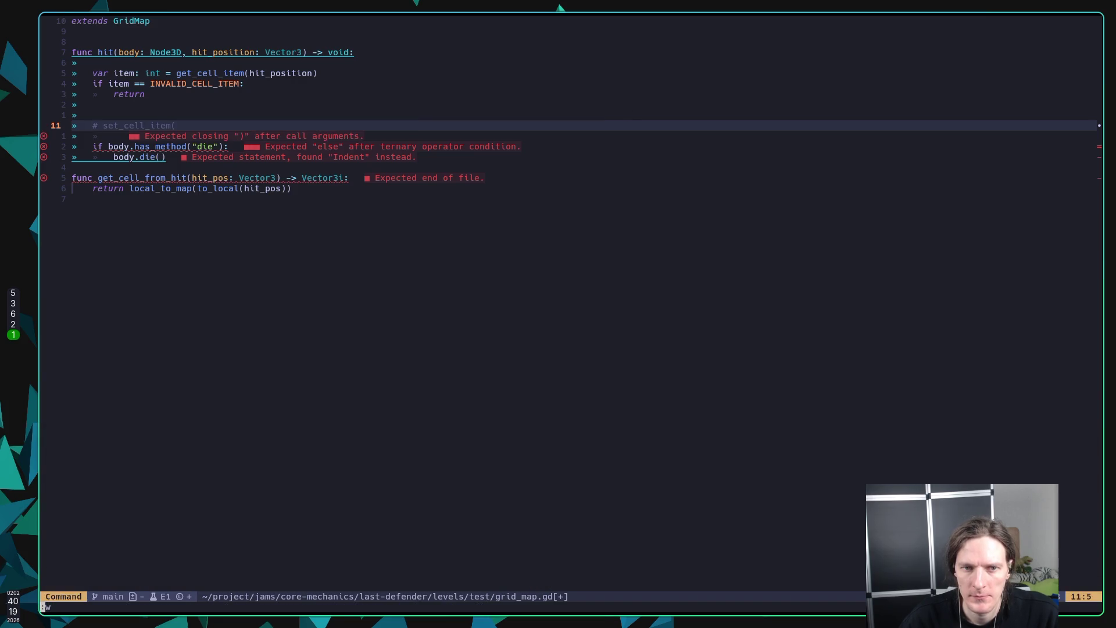
key(Return)
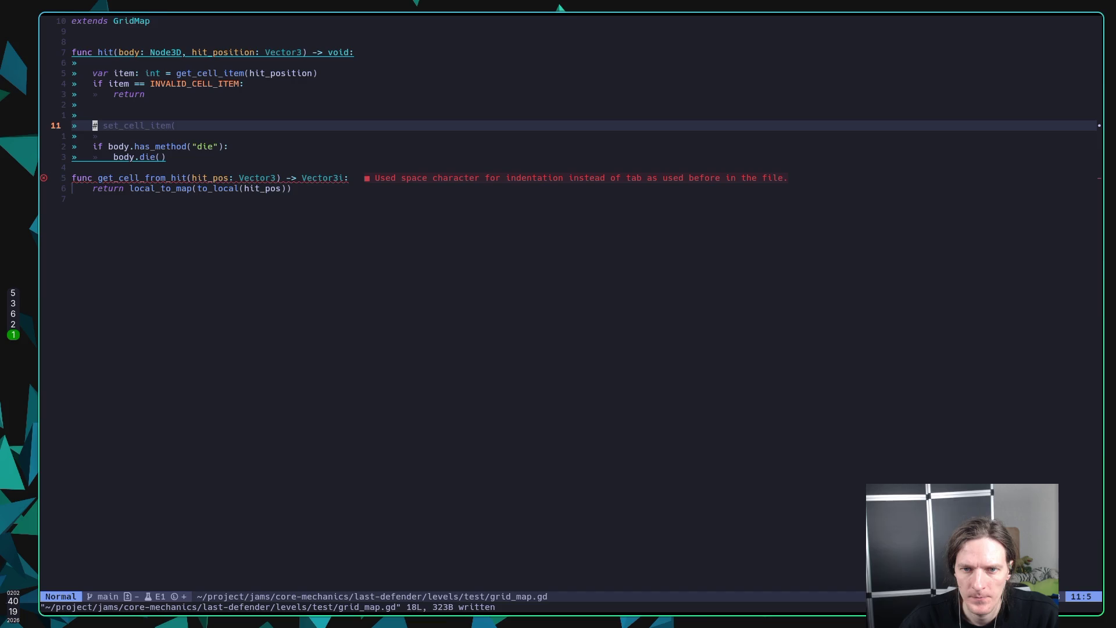
Step: Replace the return line's space indentation with a tab and save the file
key(j)
key(j)
key(j)
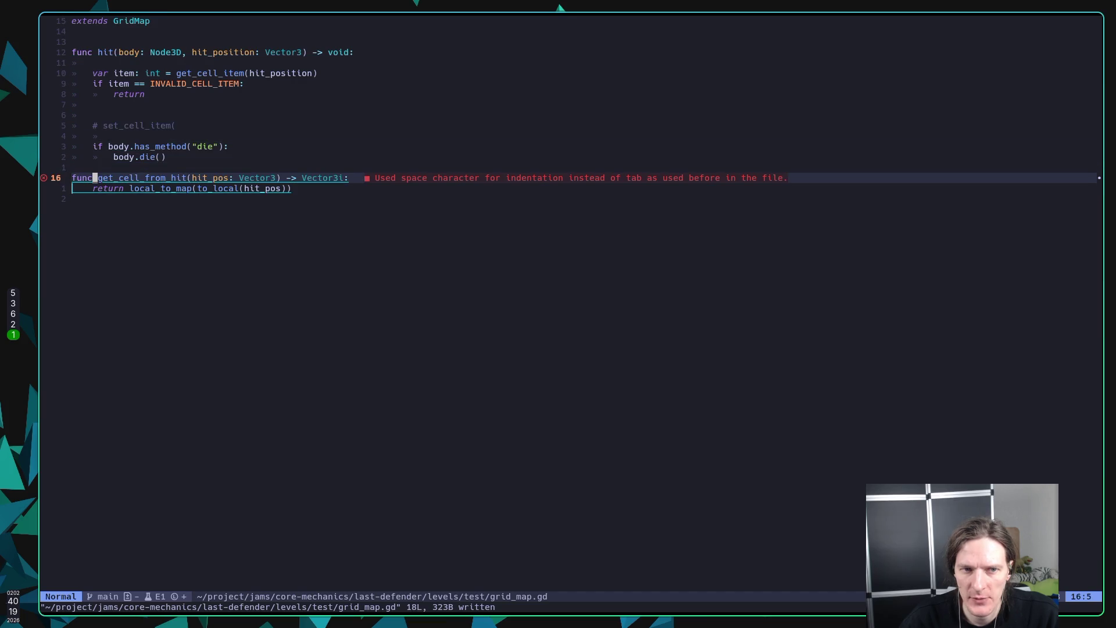
key(0)
key(l)
key(l)
key(l)
key(l)
key(j)
key(h)
key(h)
key(h)
key(d)
key(w)
key(i)
key(Tab)
key(Escape)
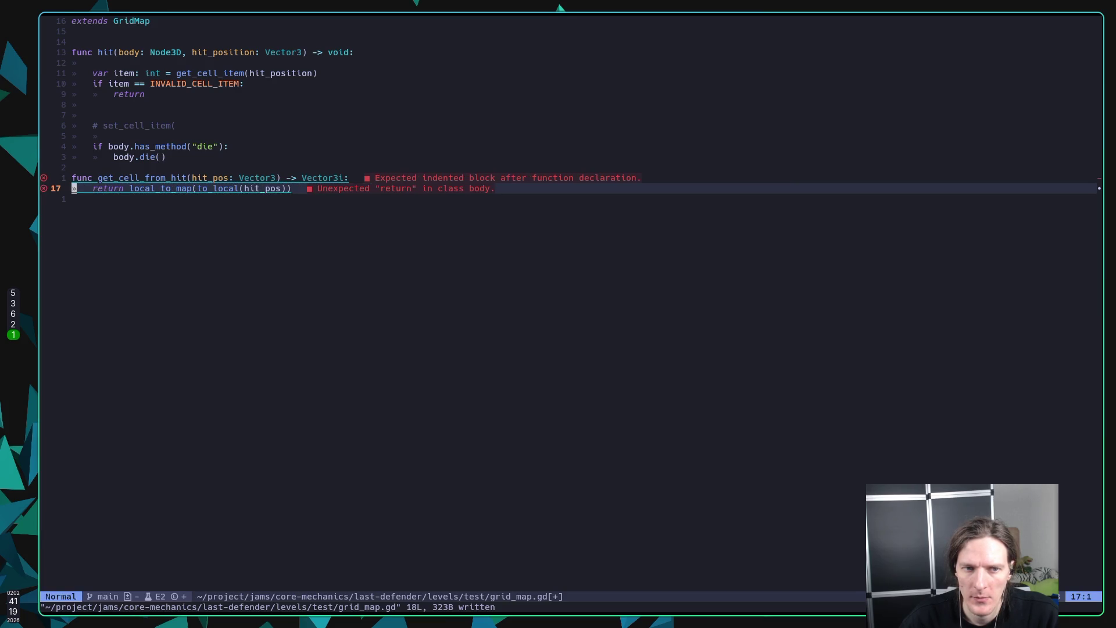
text(:w)
key(Return)
key(k)
key(l)
key(e)
key(e)
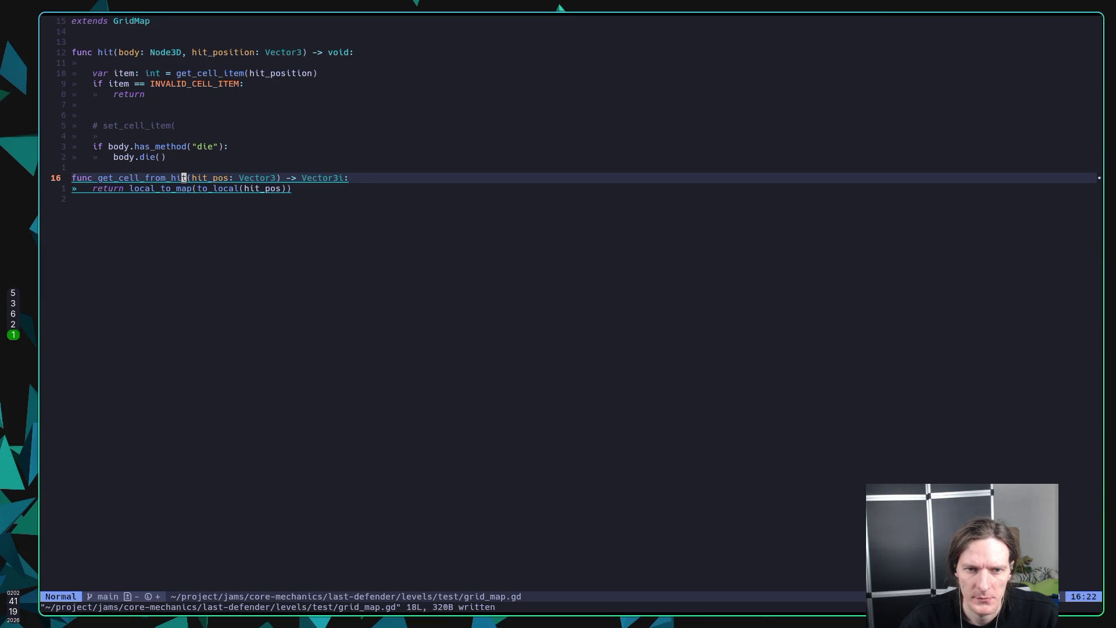
key(k)
key(k)
key(k)
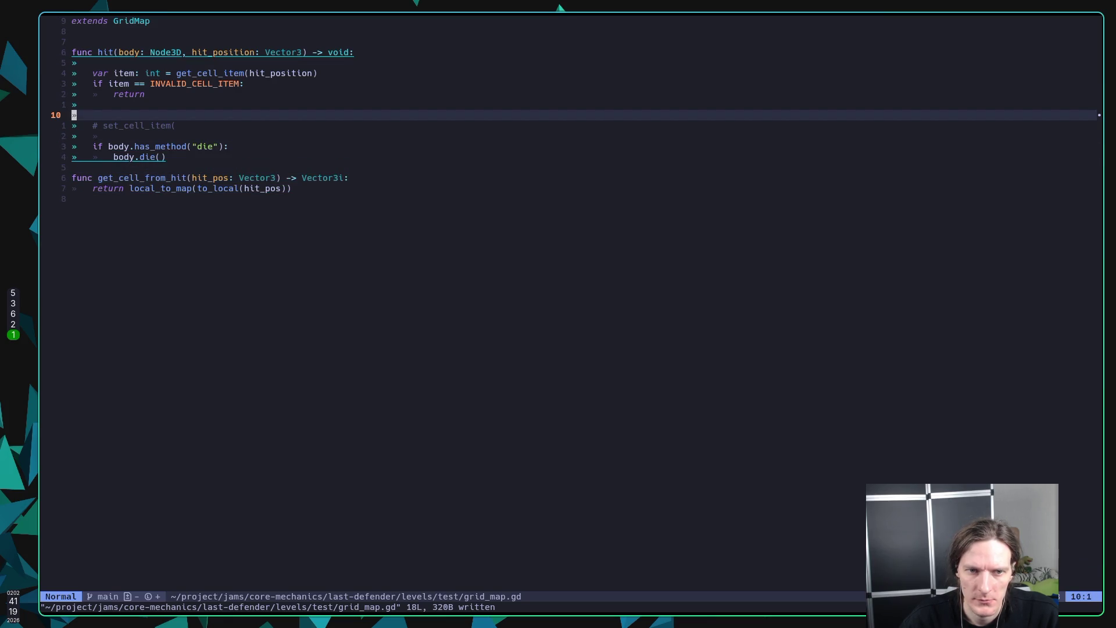
Step: Add 'var cell_pos: Vector3i = get_cell_from_hit(hit_position)' at the top of hit() and save
key(k)
key(k)
key(k)
text(kjOvar ce)
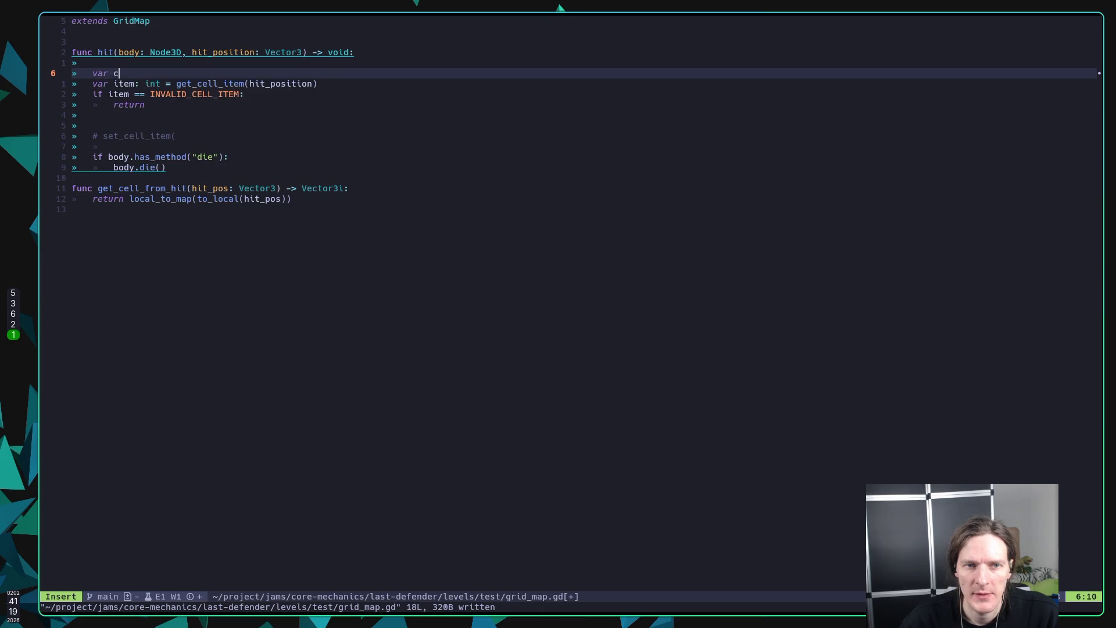
text(_p)
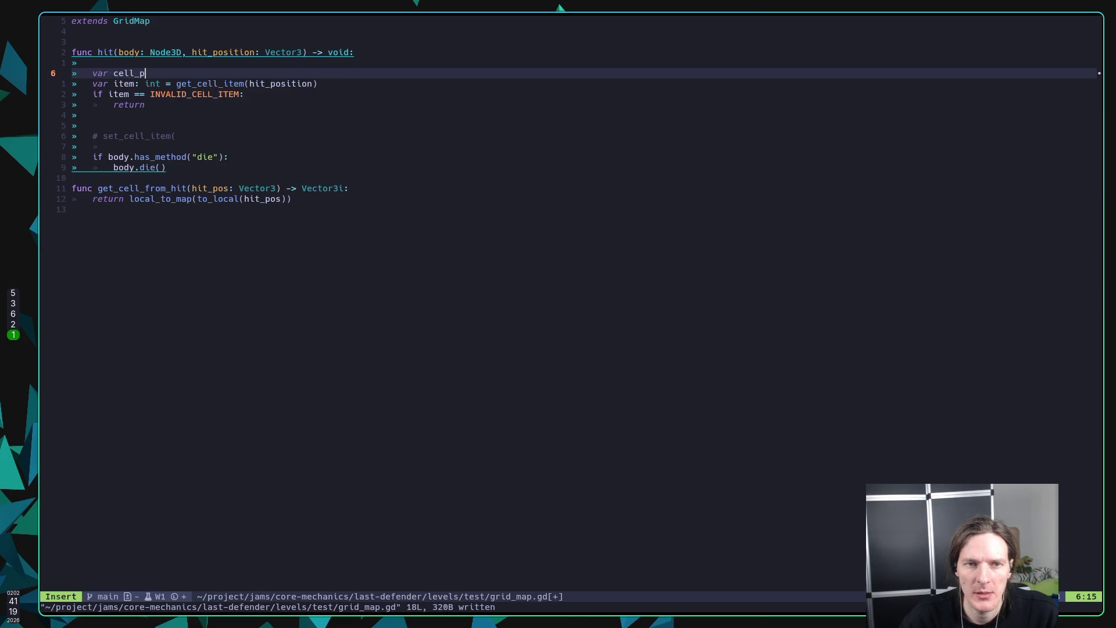
text(os: Vectro)
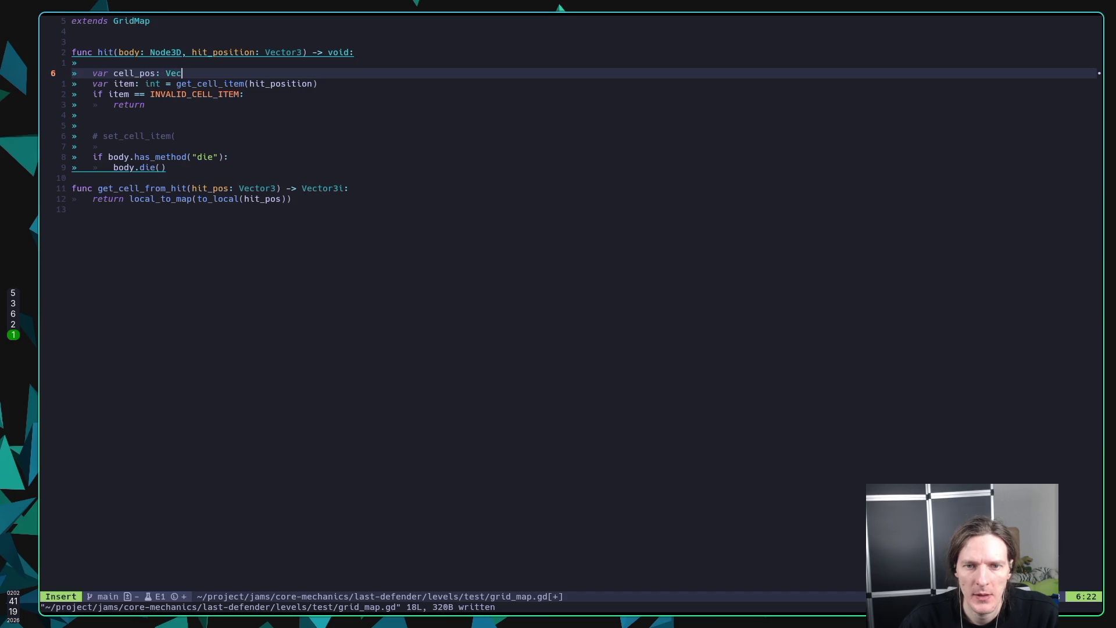
key(BackSpace)
key(BackSpace)
text(or2)
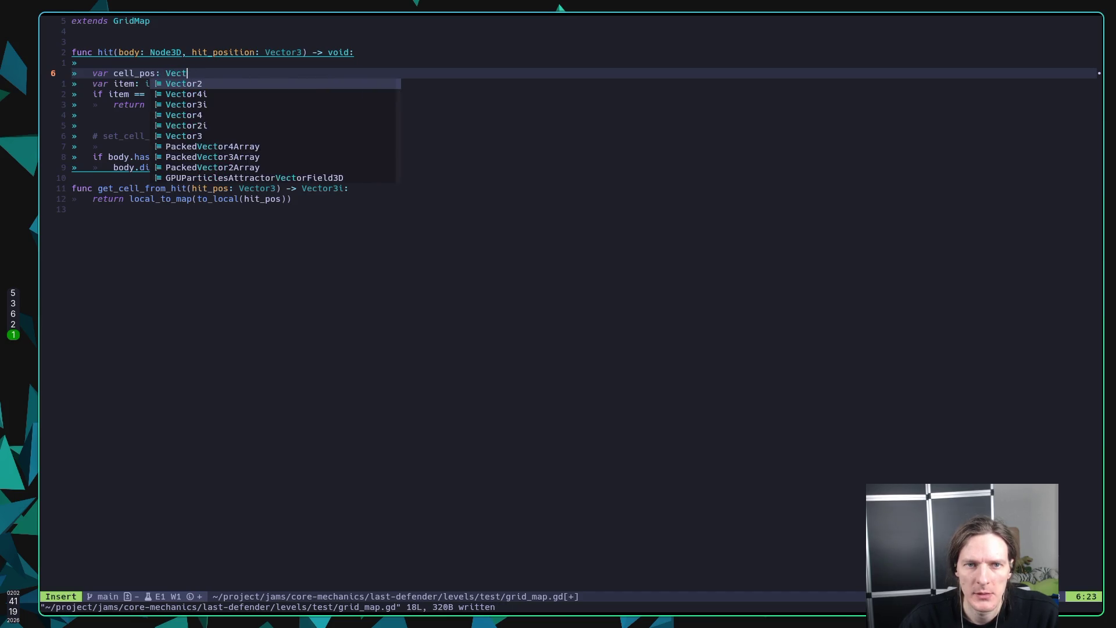
key(BackSpace)
text(3)
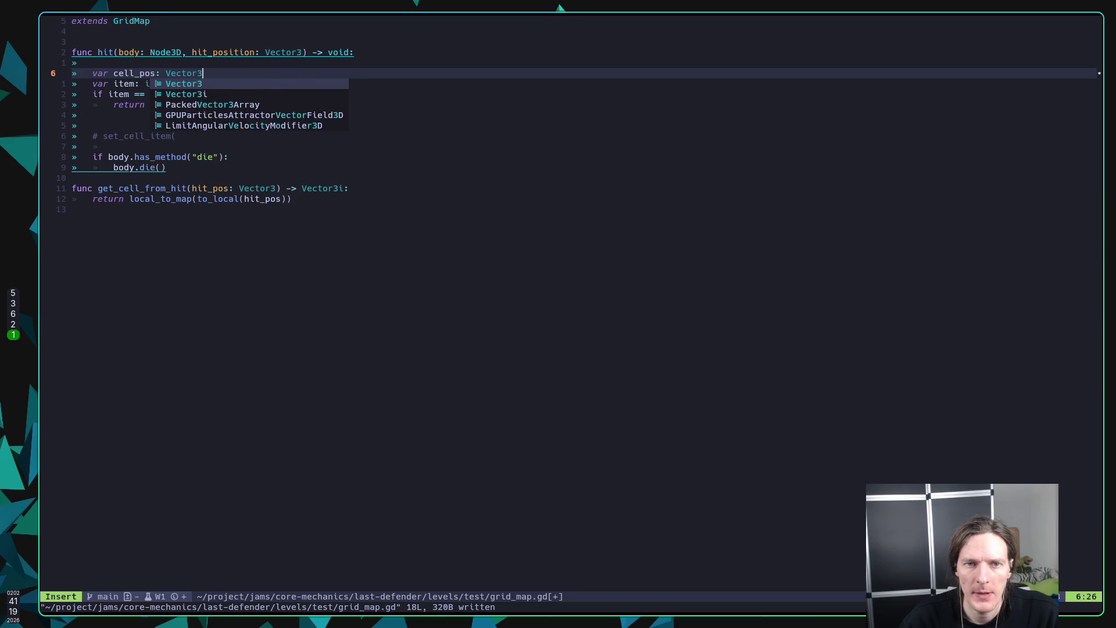
text(i = get_cell_from_hit()
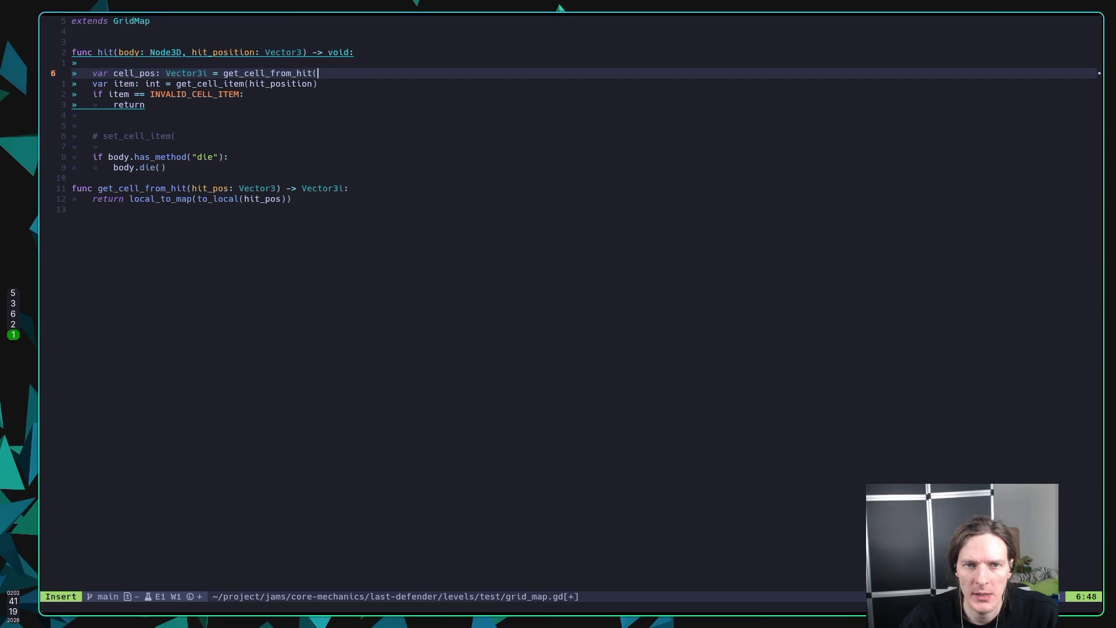
text(hit_po)
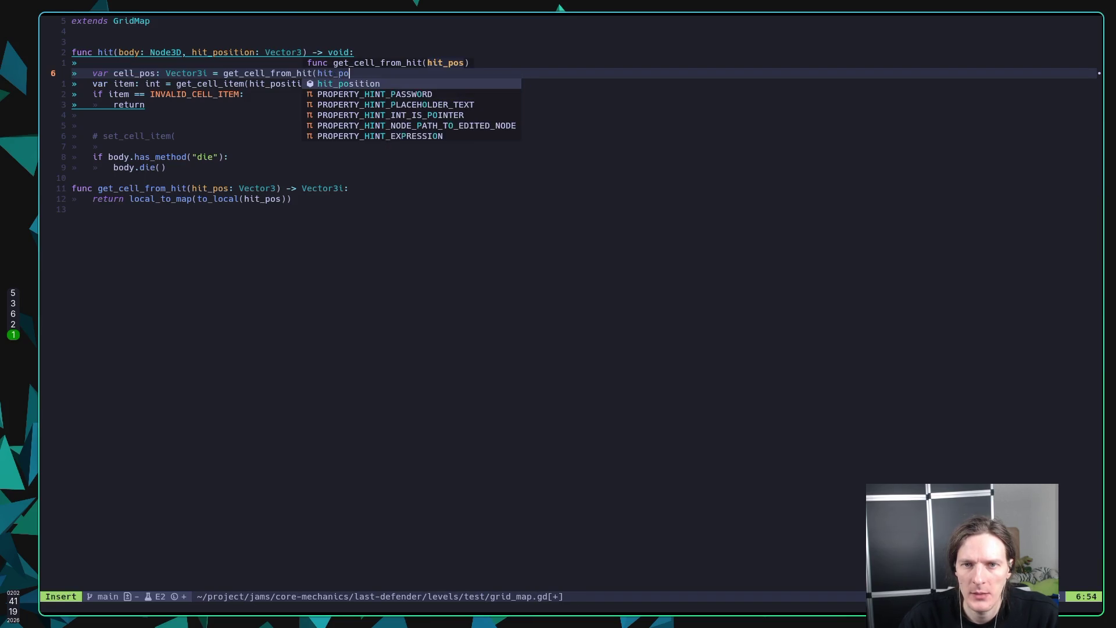
key(Tab)
text())
key(Escape)
text(:w)
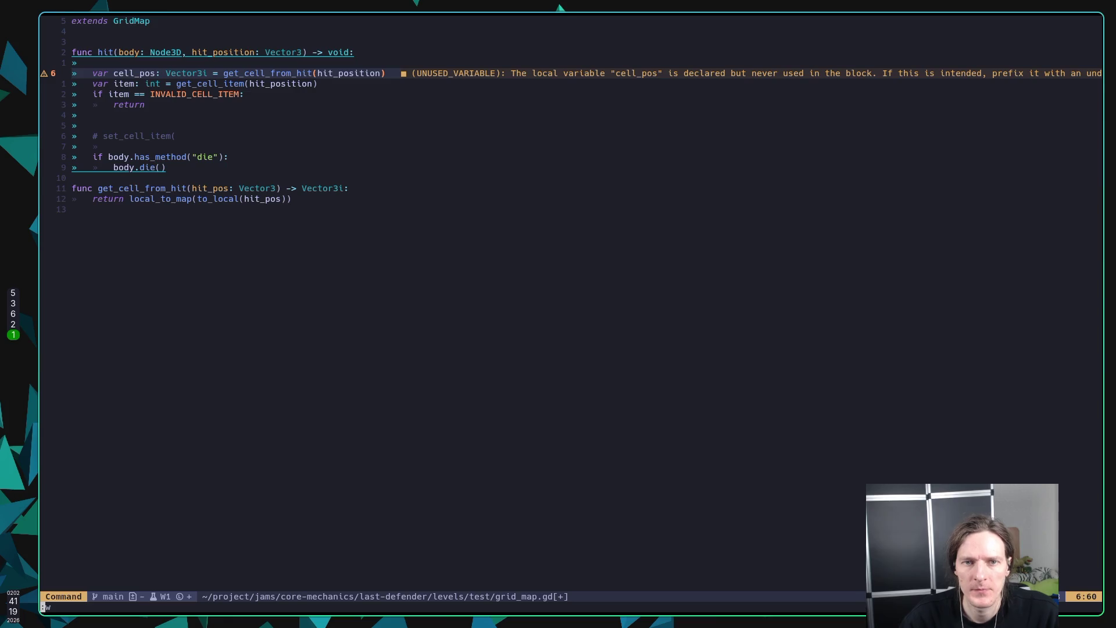
key(Return)
Step: Pass cell_pos to the get_cell_item call and save grid_map.gd
text(j)
text(ci()
text(cell)
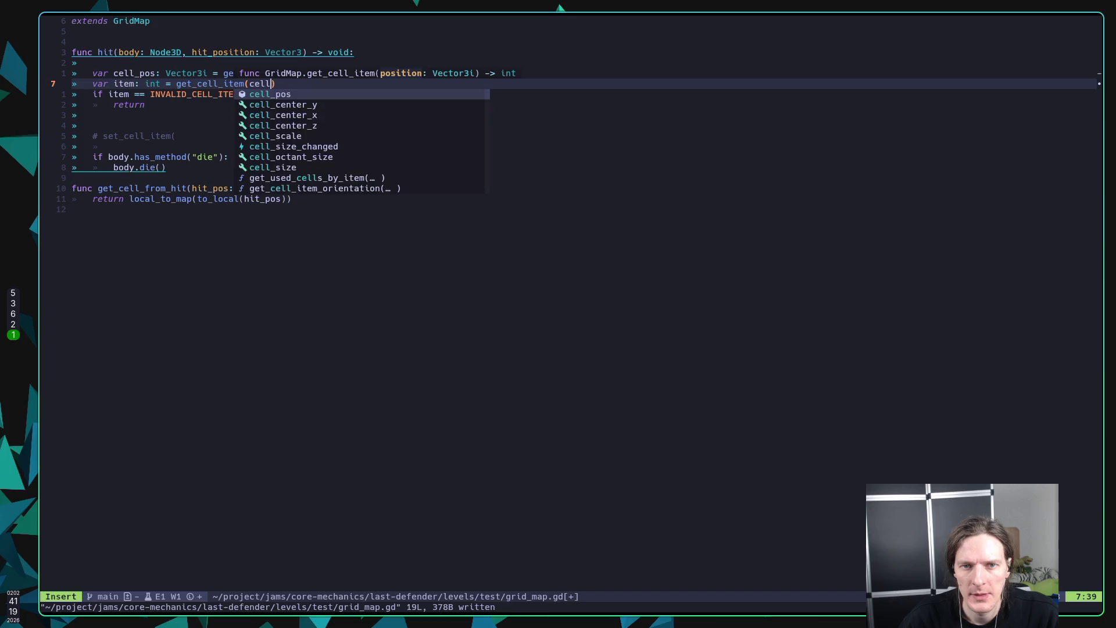
key(Tab)
key(Escape)
text(:w)
key(Return)
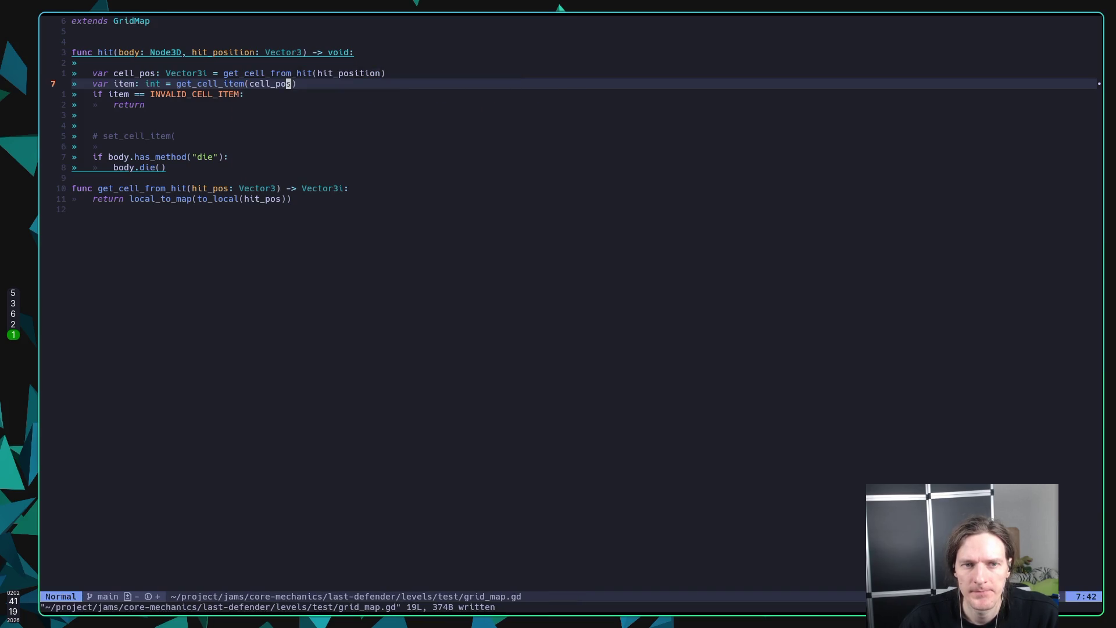
Step: Uncomment and complete the line as set_cell_item(cell_pos, INVALID_CELL_ITEM), then save
key(j)
key(j)
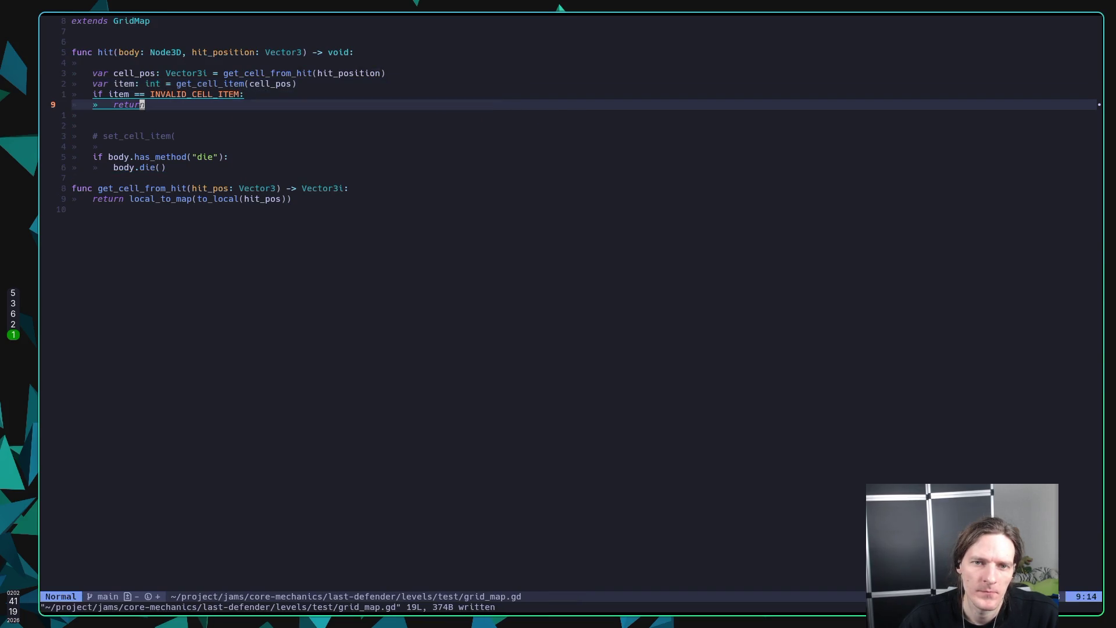
key(j)
key(j)
key(j)
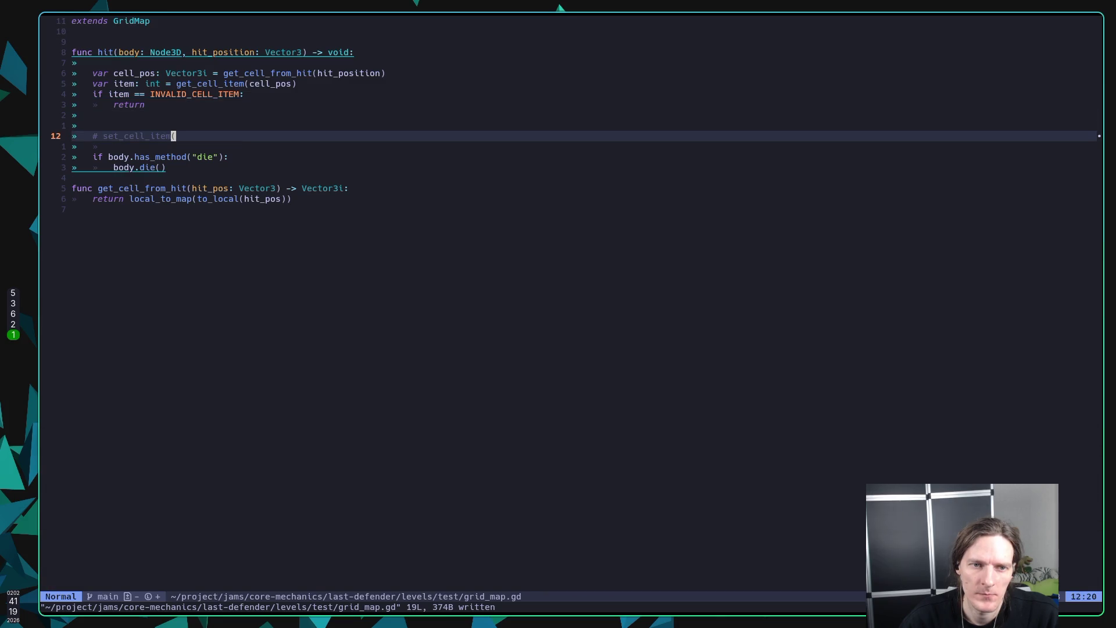
key(g)
key(c)
key(c)
key(A)
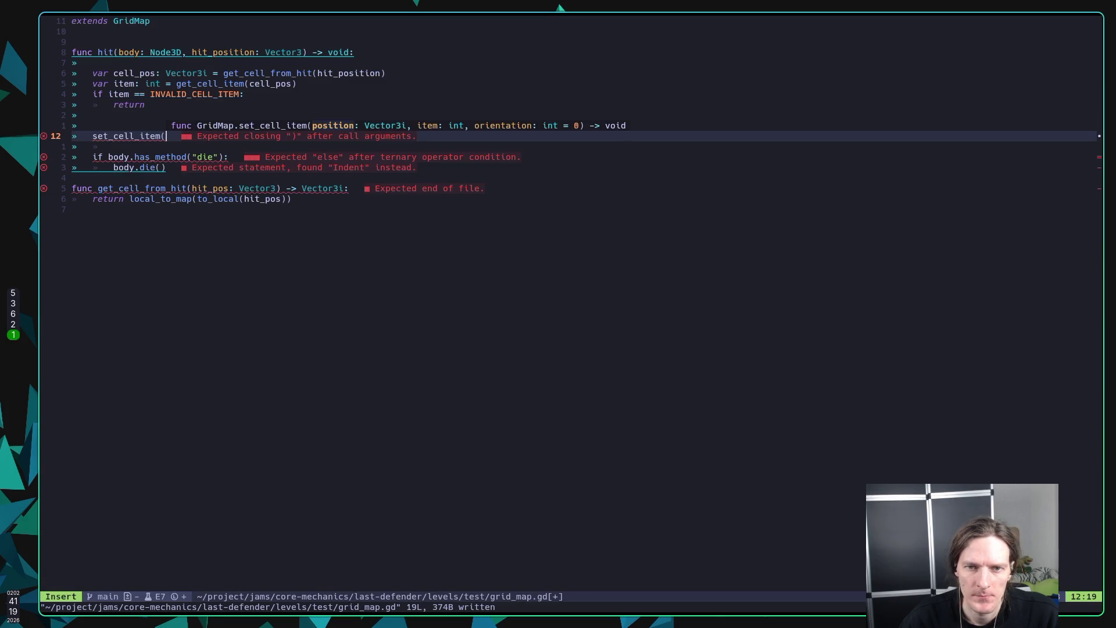
text(cell_pos,)
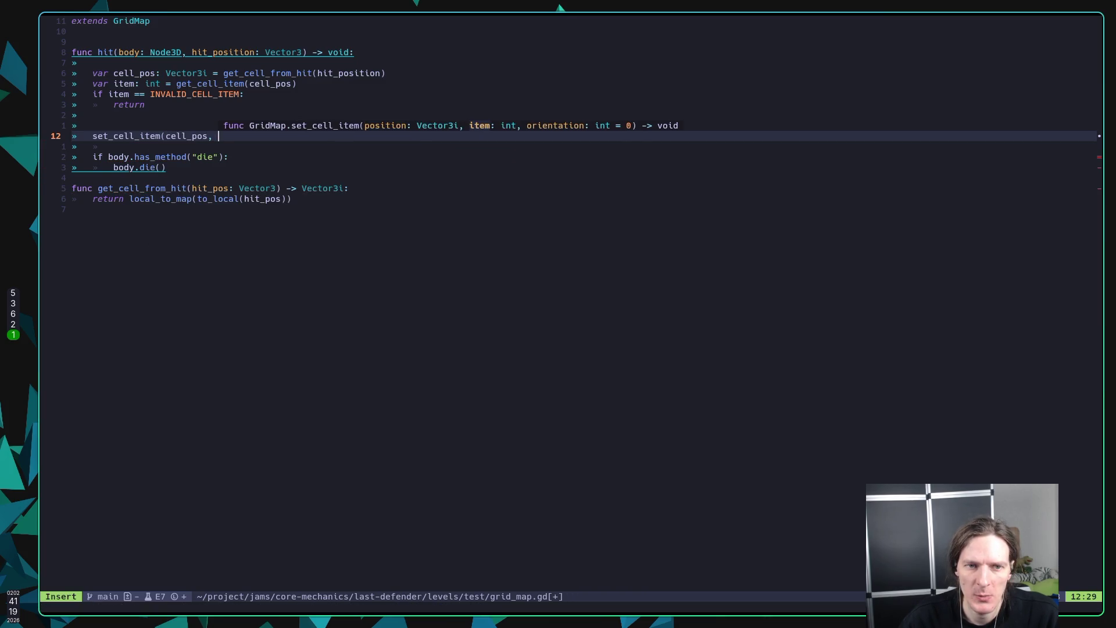
text( IN)
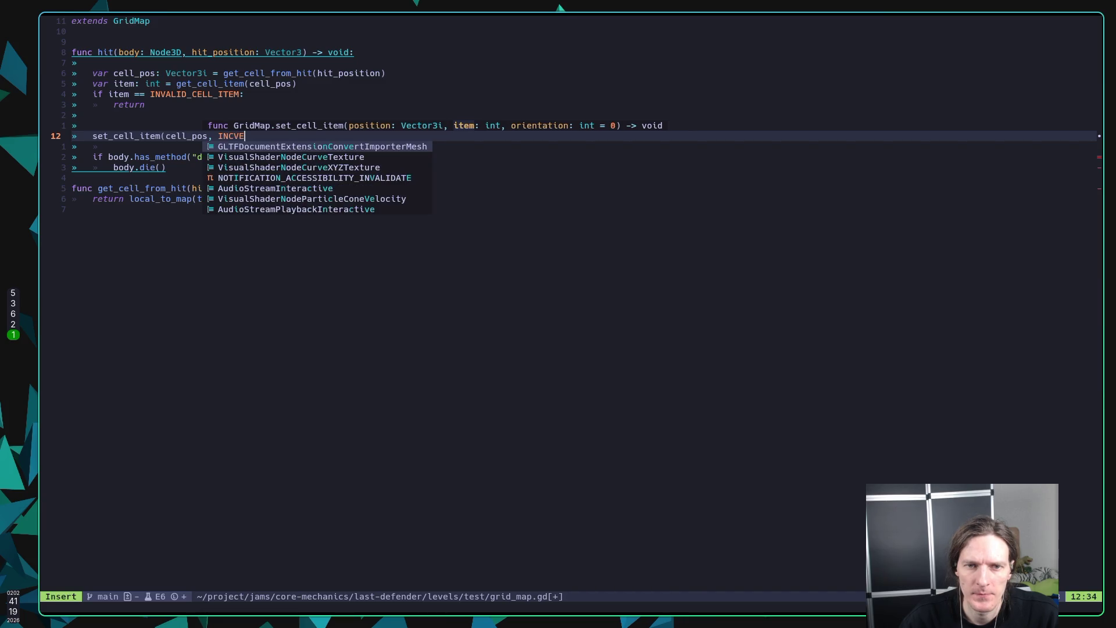
text(VA)
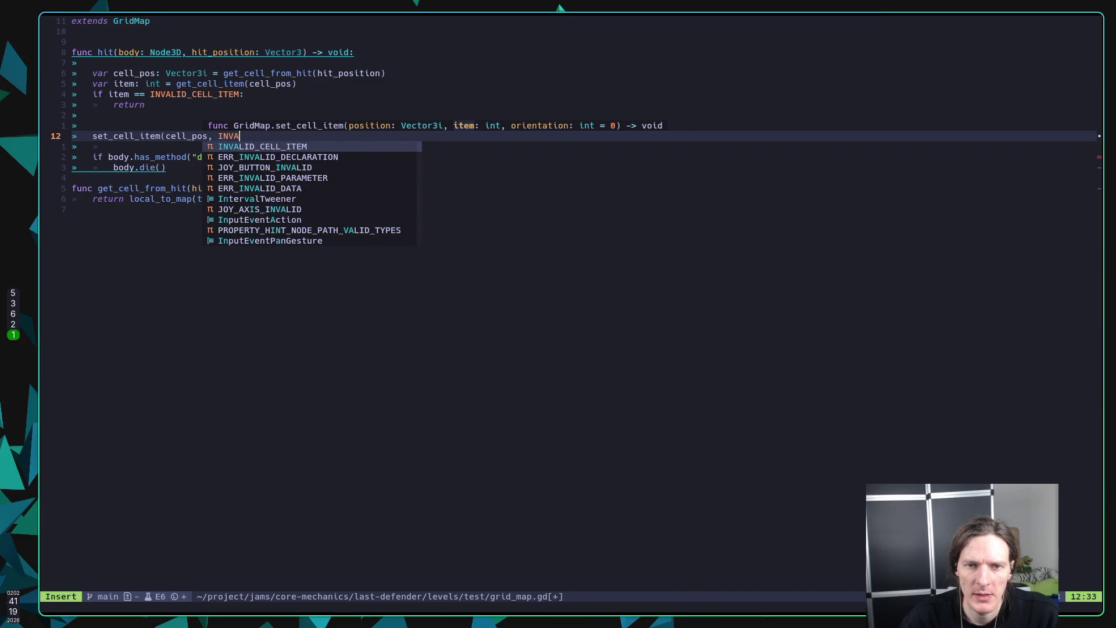
key(Return)
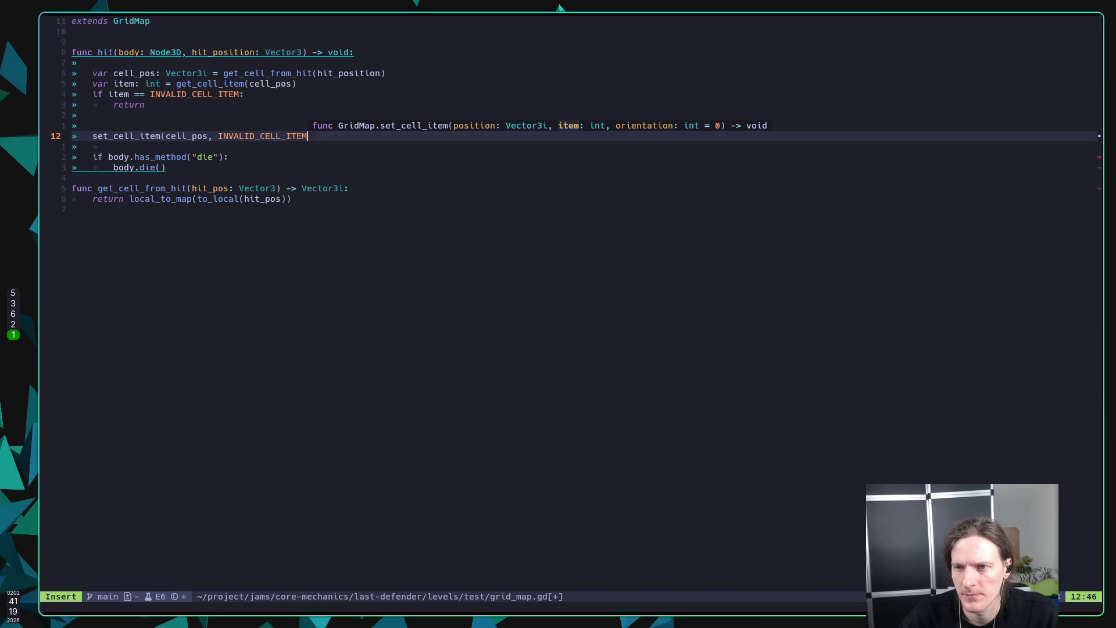
text())
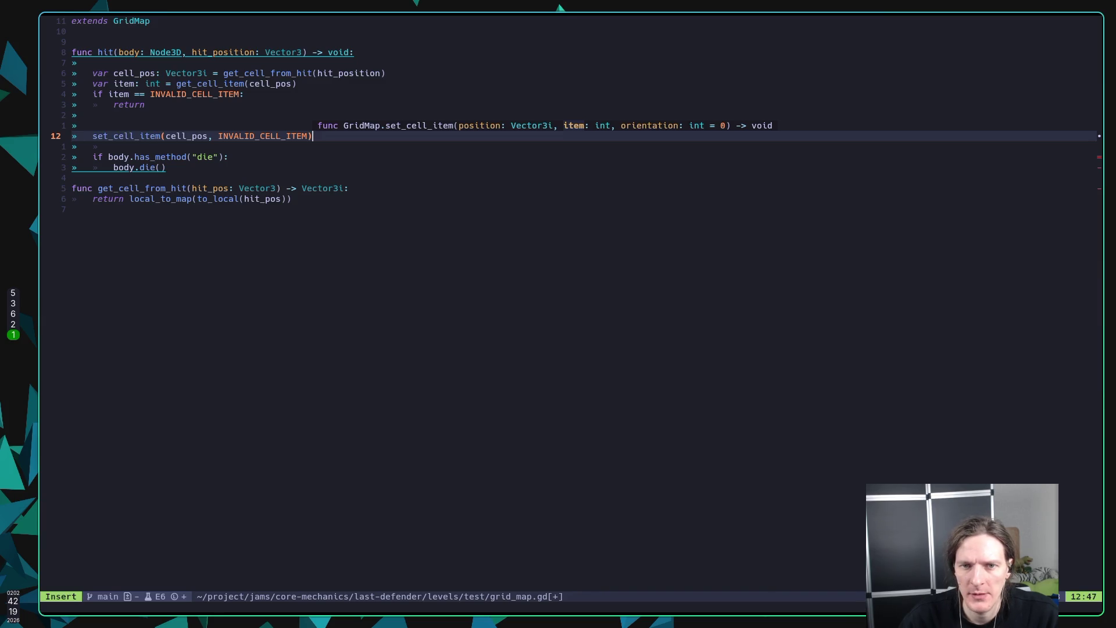
key(Escape)
text(:w)
key(Return)
Step: Delete the empty line above set_cell_item and save grid_map.gd
key(k)
key(d)
key(d)
key(j)
key(j)
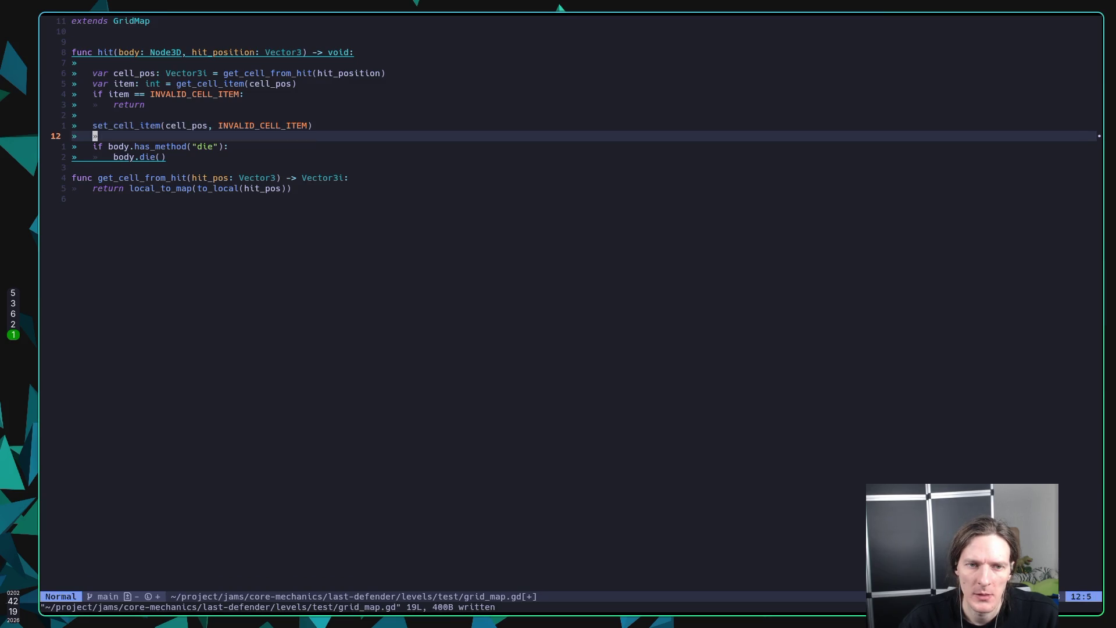
text(:w)
key(Return)
key(k)
key(k)
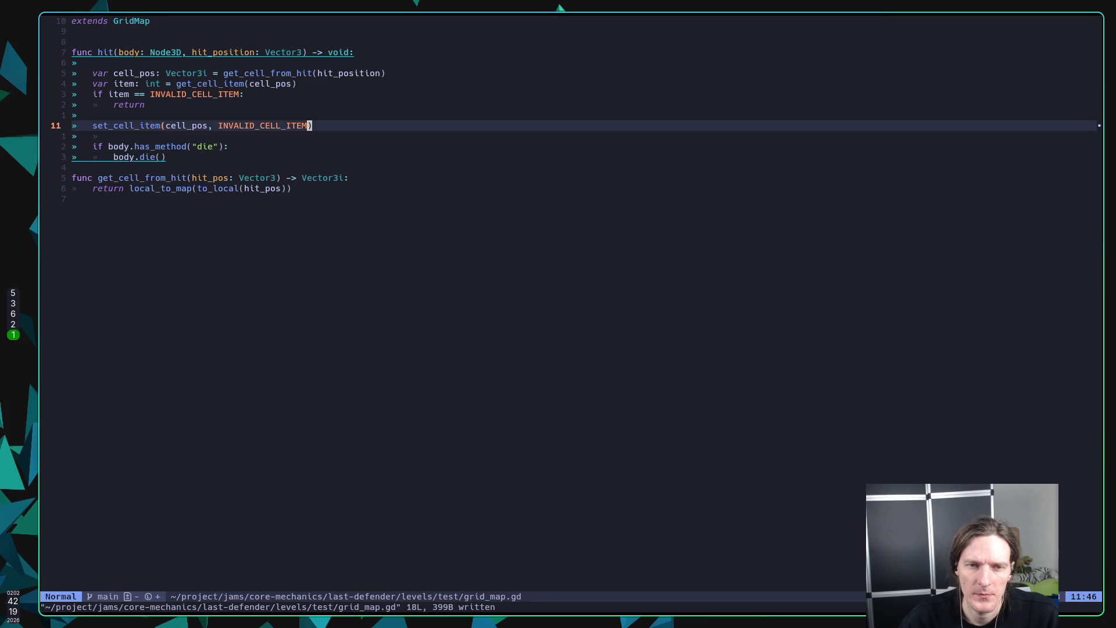
Step: Delete the blank line under func hit and save grid_map.gd
key(k)
key(k)
key(k)
key(d)
key(d)
text(:w)
key(Return)
Step: Run the game, fire at a wall to reveal the 'hit() expects 2 arguments' error, then stop
key(alt+Tab)
key(F5)
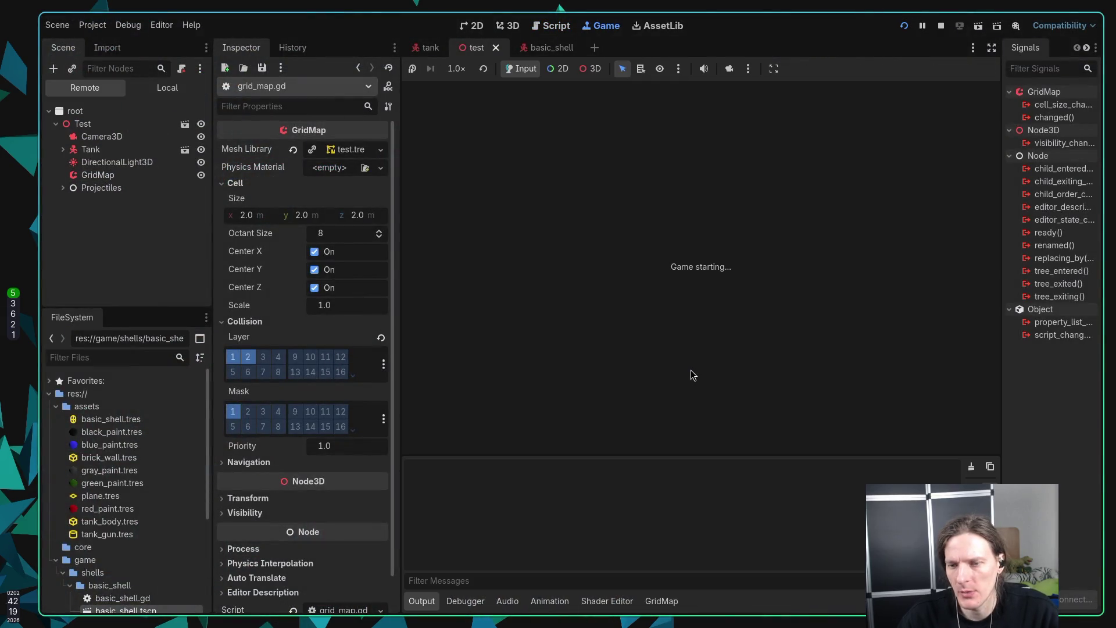
key(space)
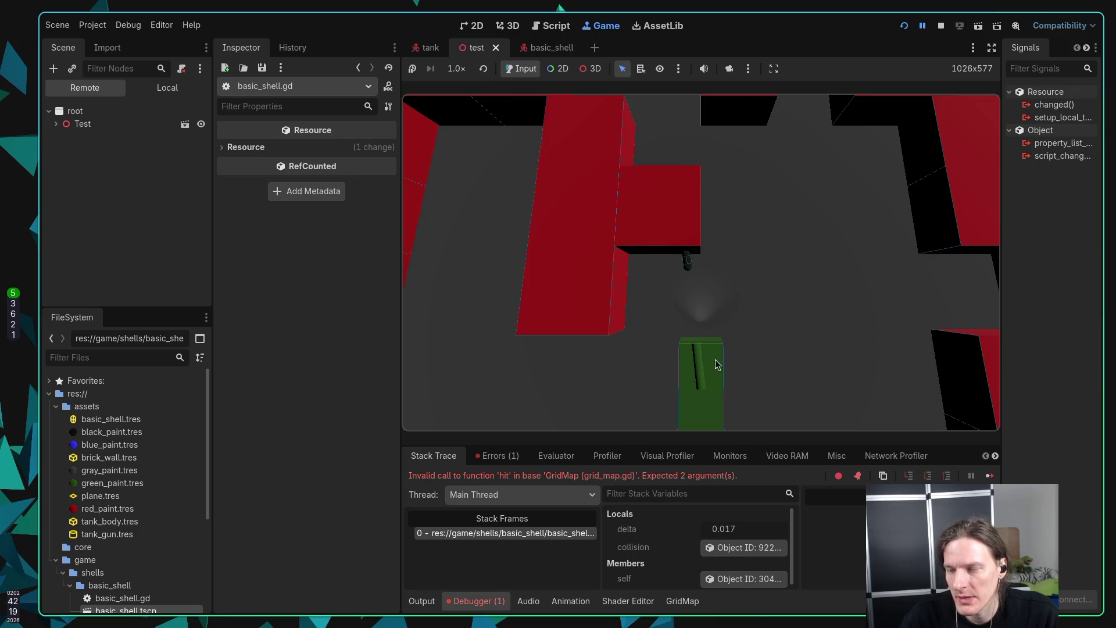
click(941, 26)
key(super+1)
Step: Change basic_shell.gd's call to hit(self, collision.get_position()) and save it
text(jkjj:w)
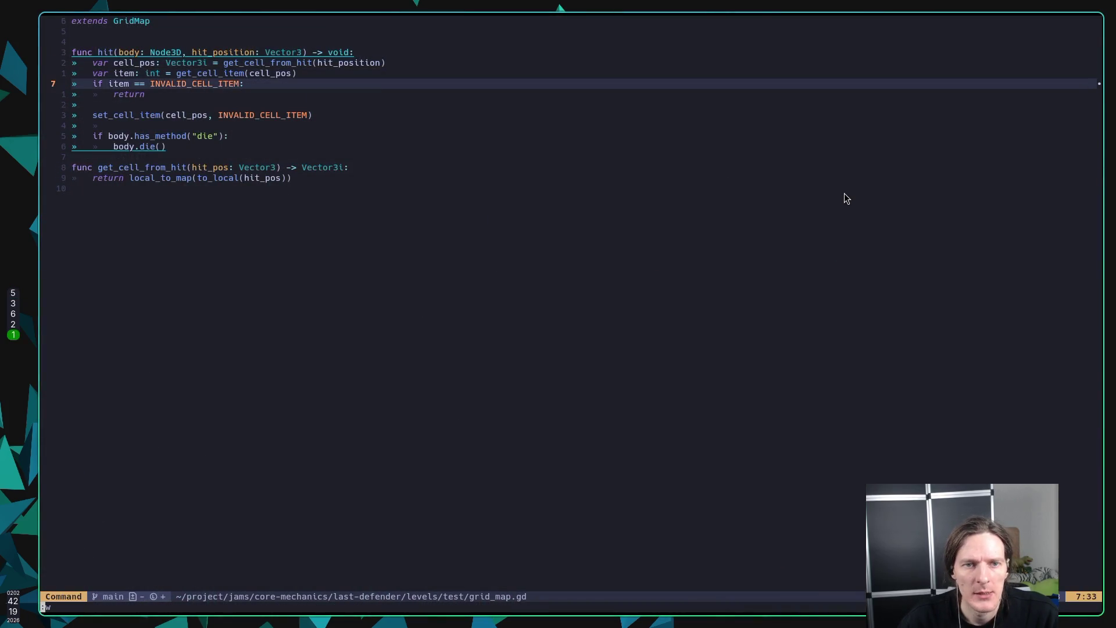
key(Return)
key(ctrl+6)
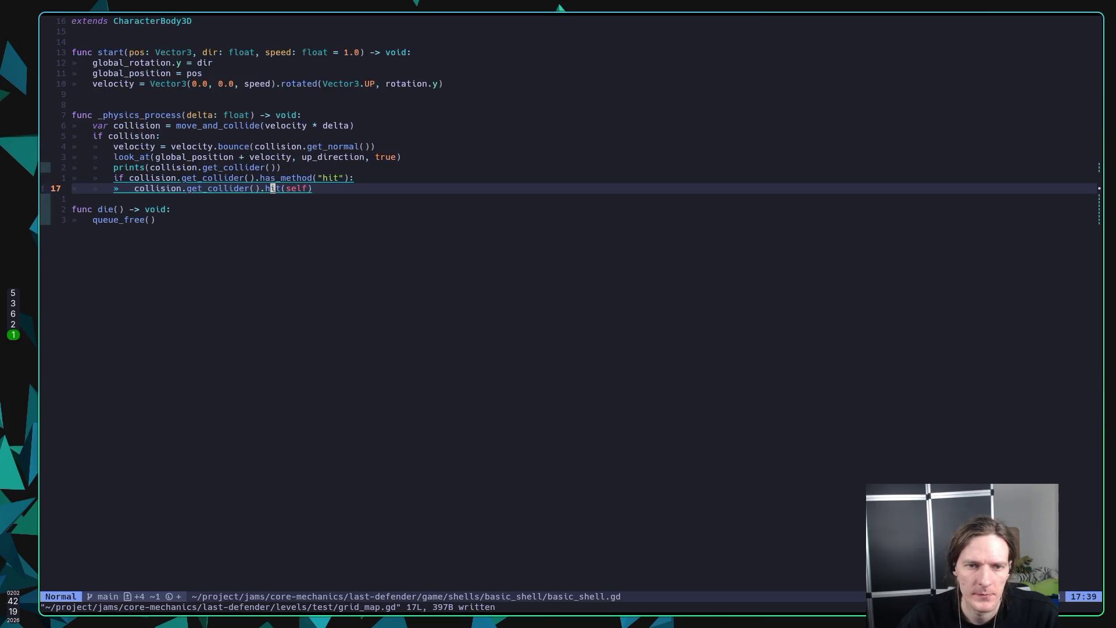
key(l)
key(l)
key(l)
key(l)
key(l)
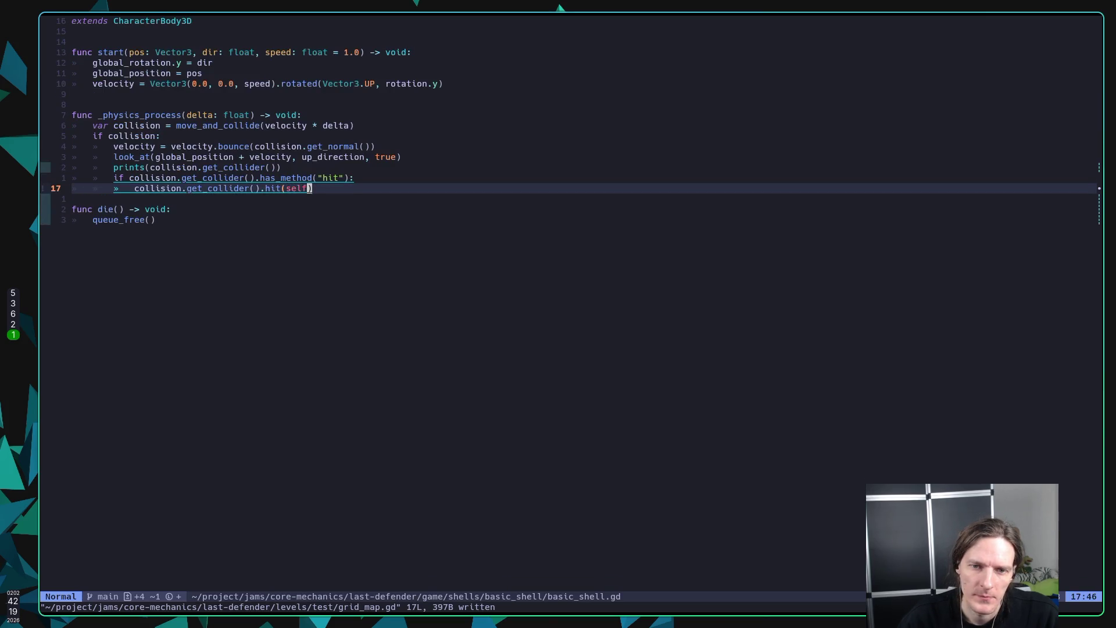
text(a, )
text(collision)
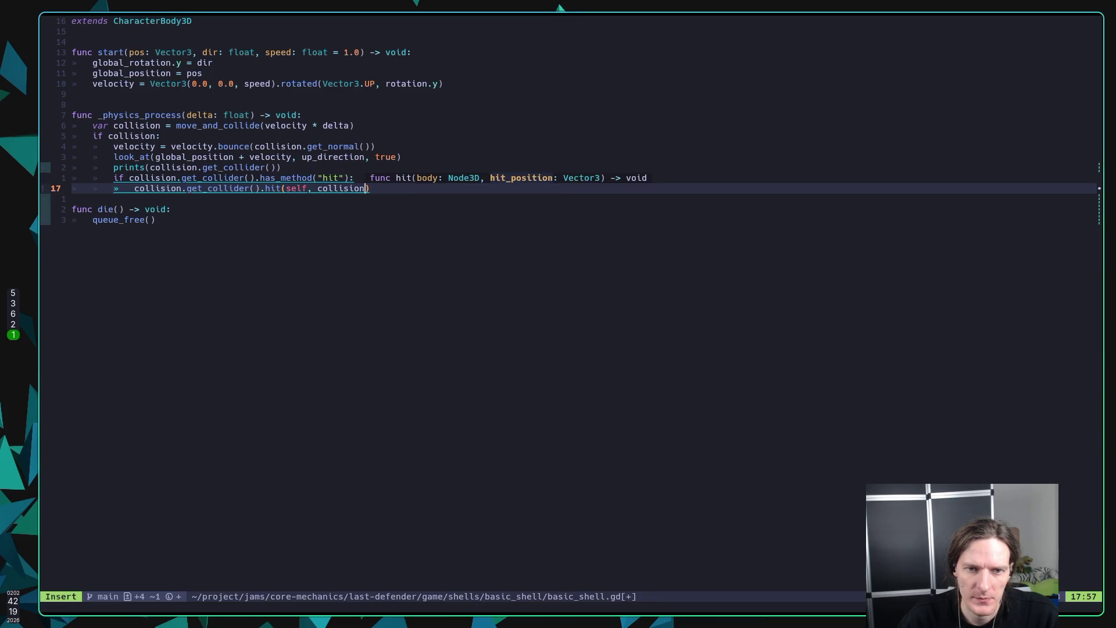
text(.posi)
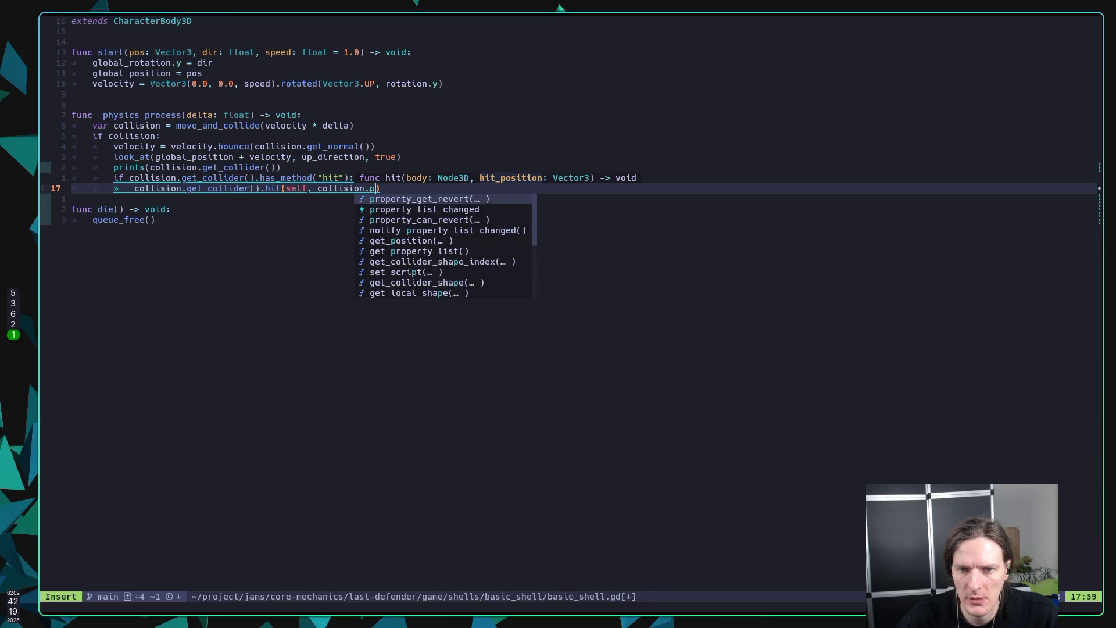
key(Return)
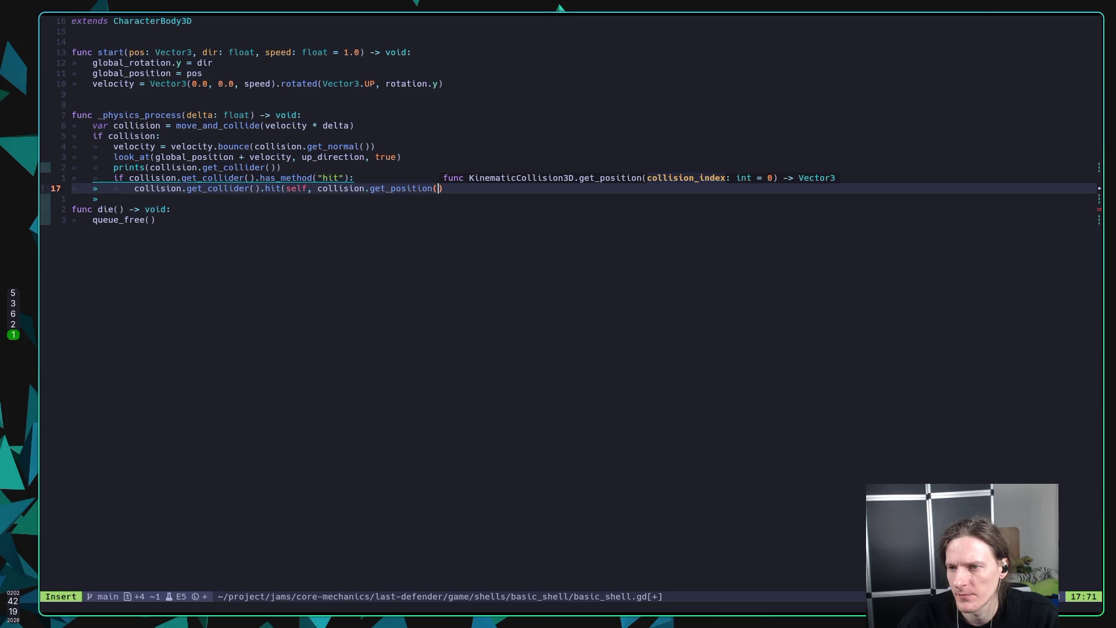
key(Escape)
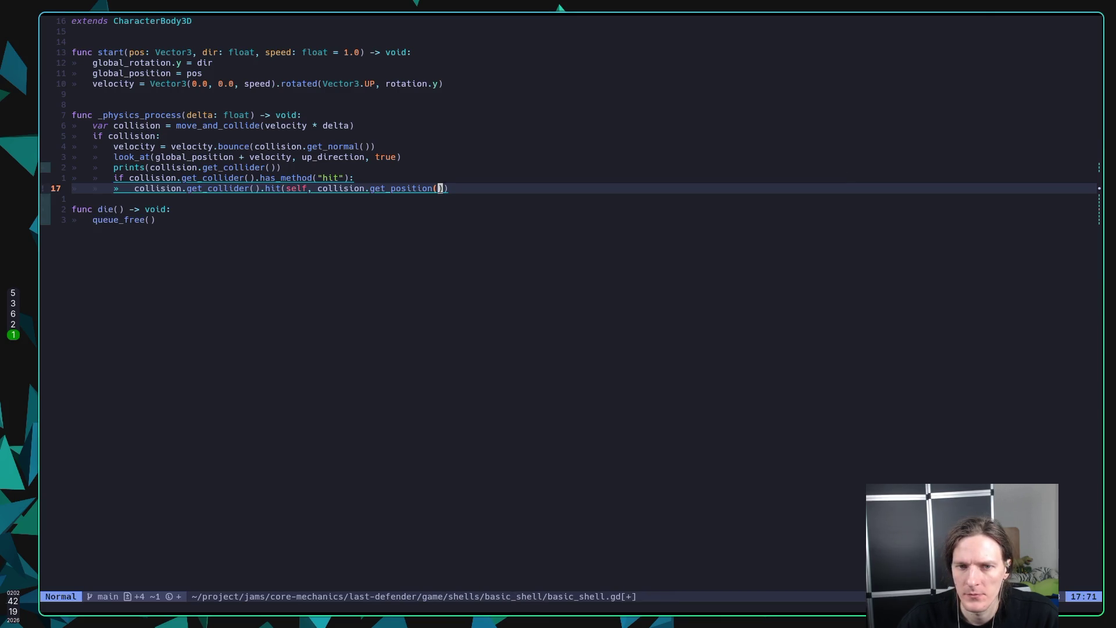
text(:w)
key(Return)
key(super+5)
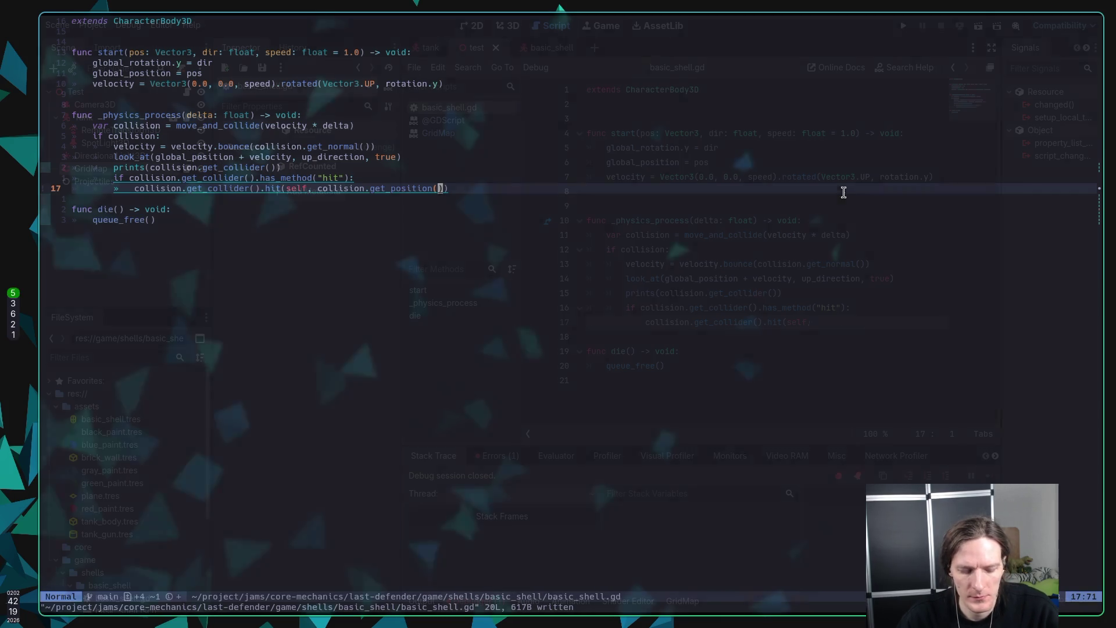
Step: Run the game, shoot out the red wall cells in front of the tank, then stop it
key(F5)
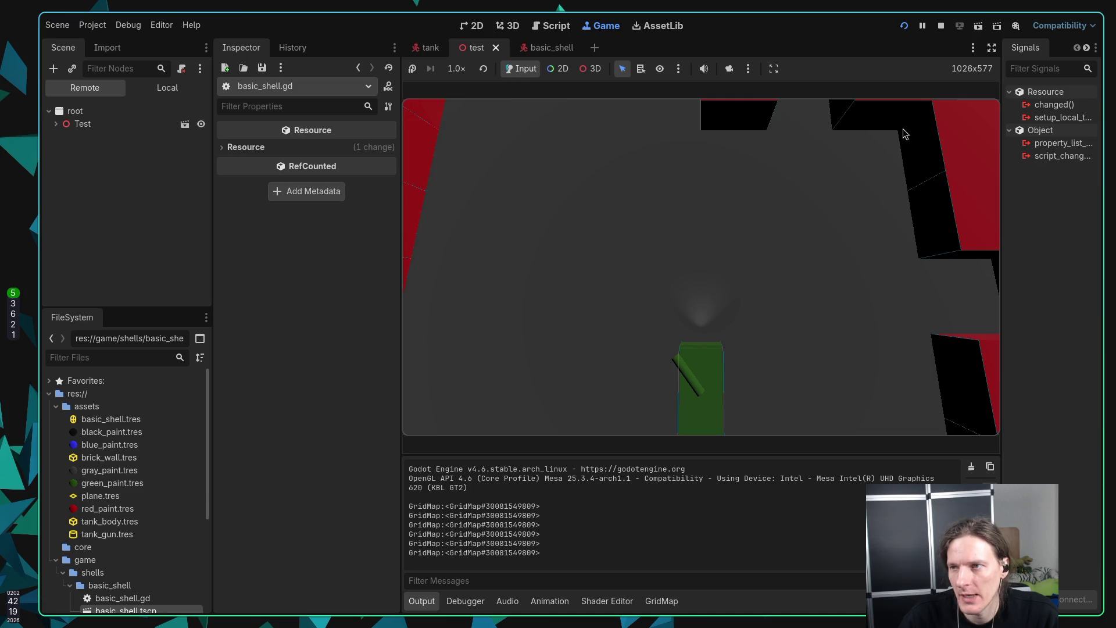
click(942, 25)
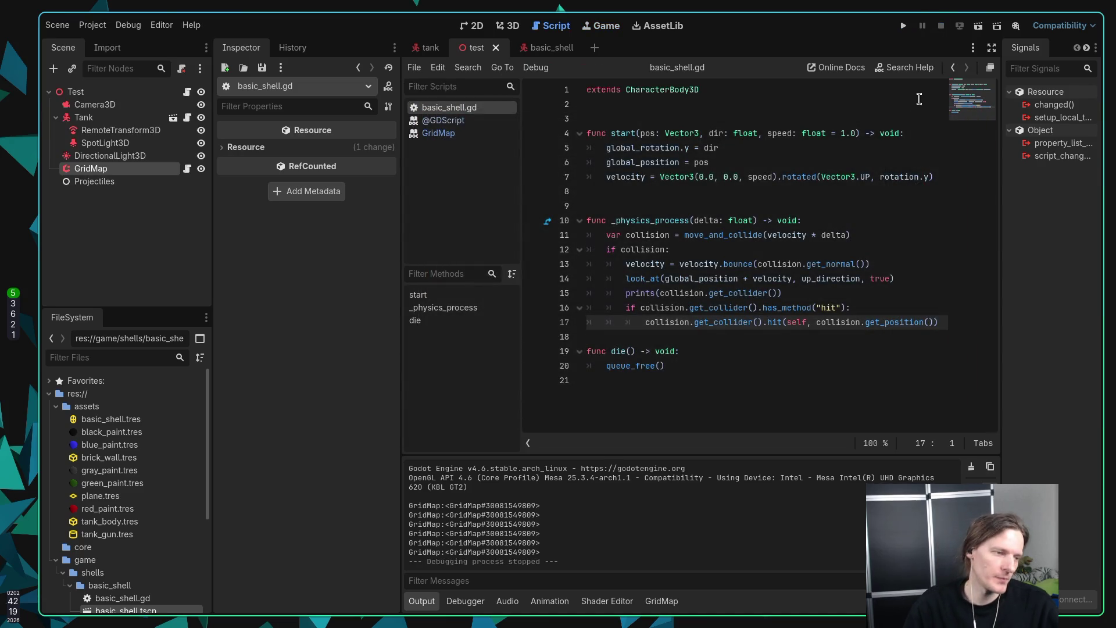
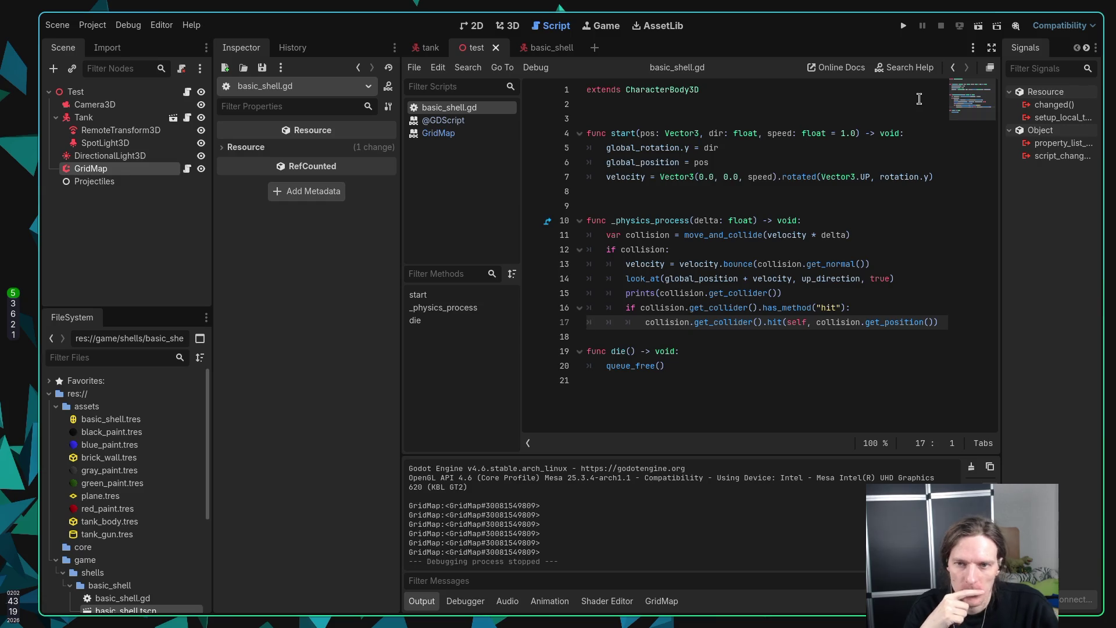
Step: Switch to Neovim, bring up grid_map.gd and save it with :w
key(super+1)
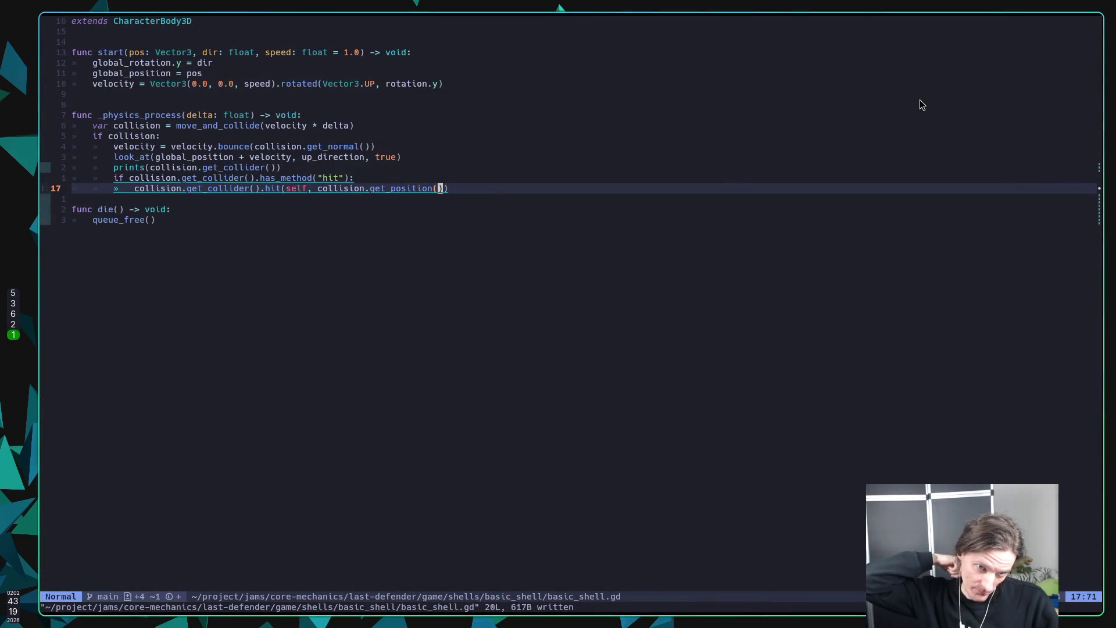
key(ctrl+6)
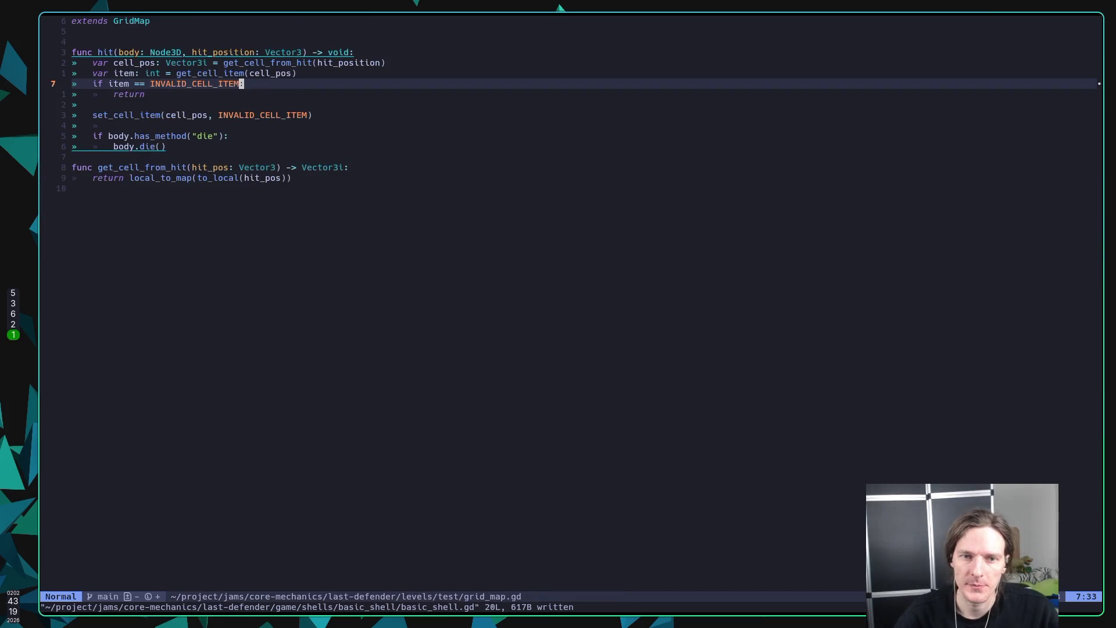
key(colon)
text(w)
key(Return)
Step: Begin an `if item` line above set_cell_item, then abandon and clear it
key(j)
key(j)
key(j)
key(k)
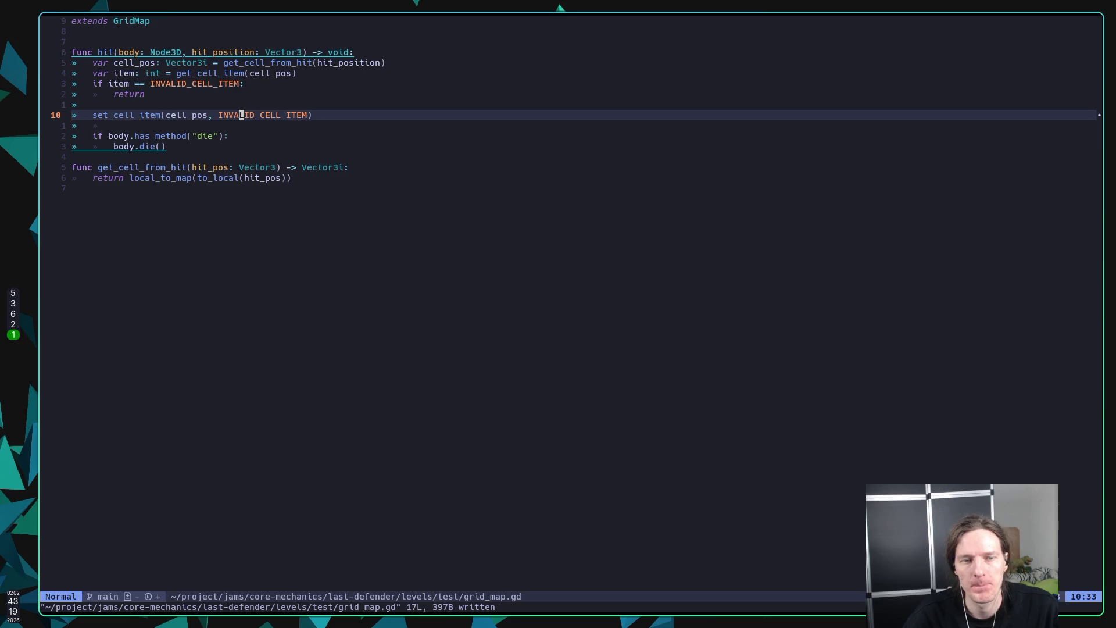
key(k)
key(k)
key(k)
key(j)
key(j)
key(j)
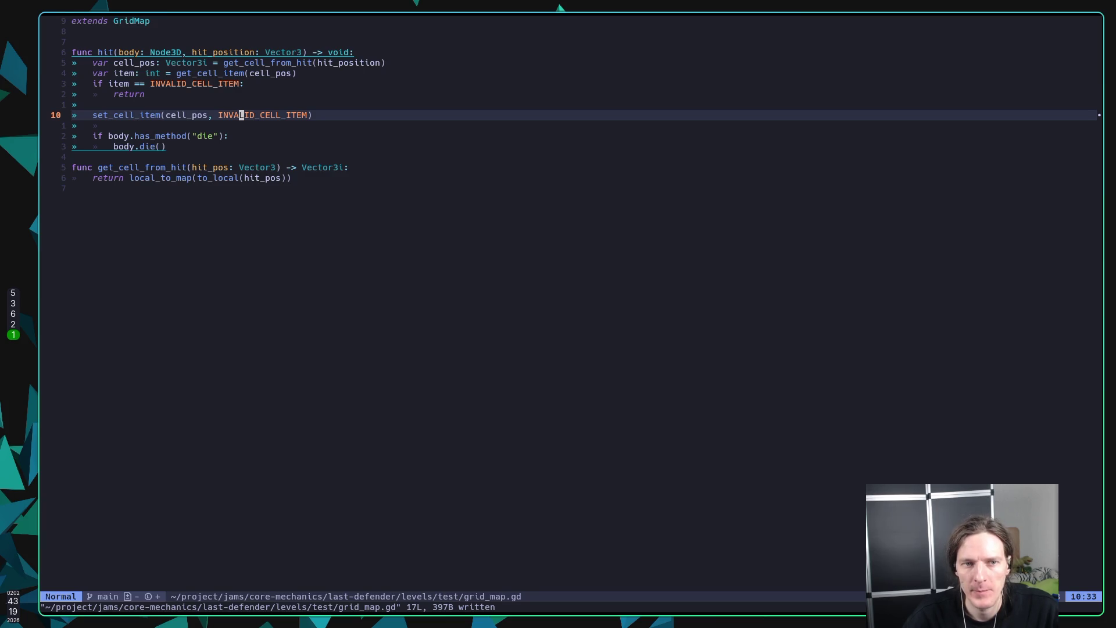
text(Oif itm)
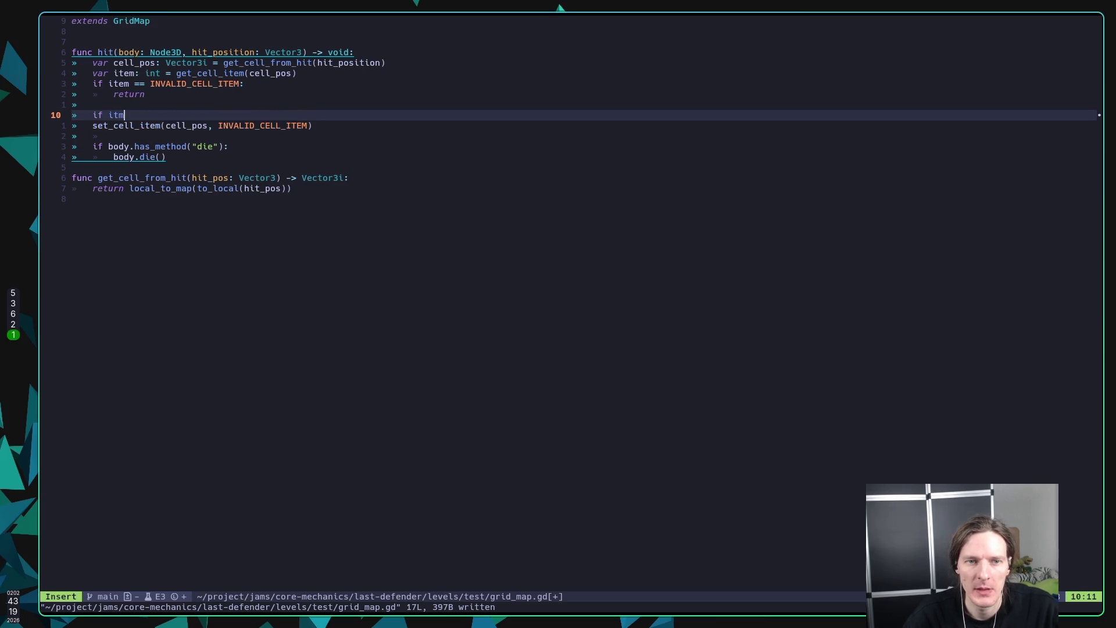
key(BackSpace)
text(em)
key(BackSpace)
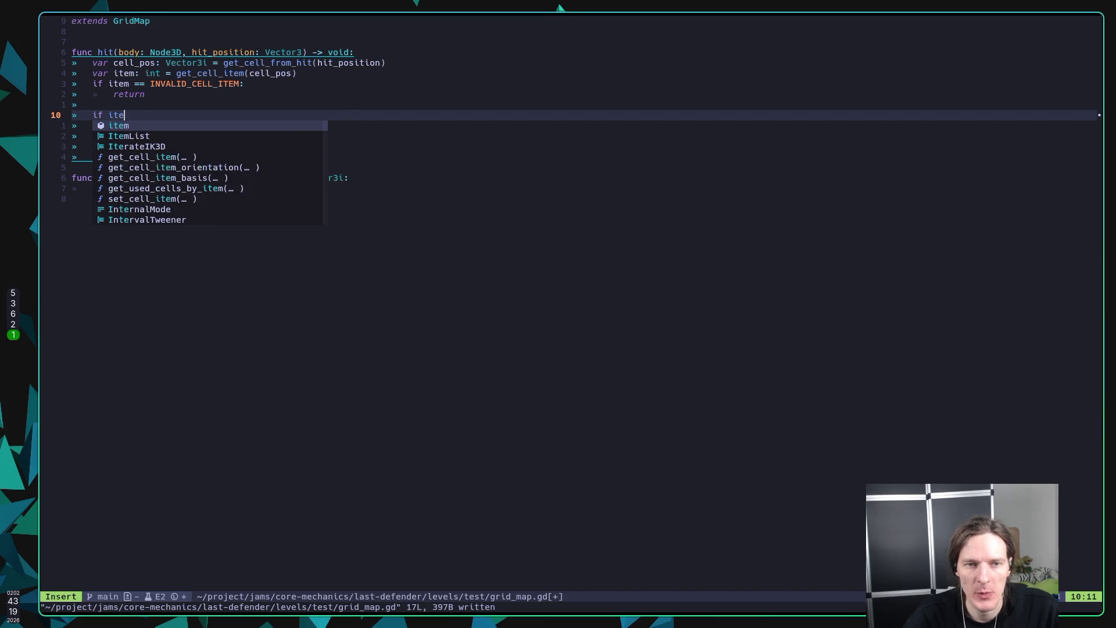
key(Escape)
key(h)
key(h)
key(h)
key(h)
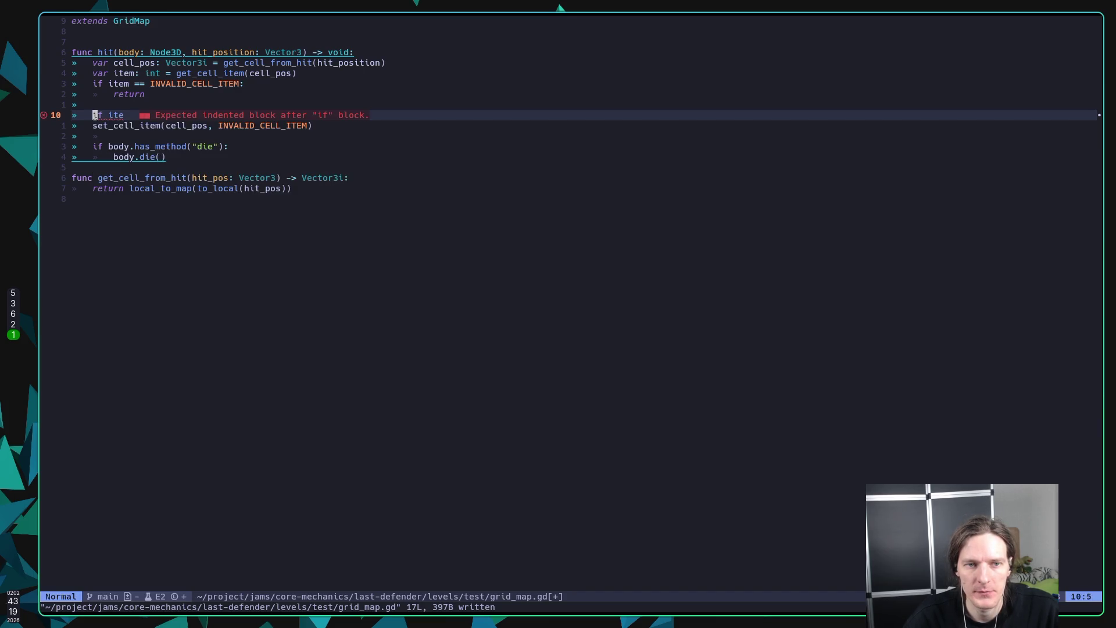
key(shift+d)
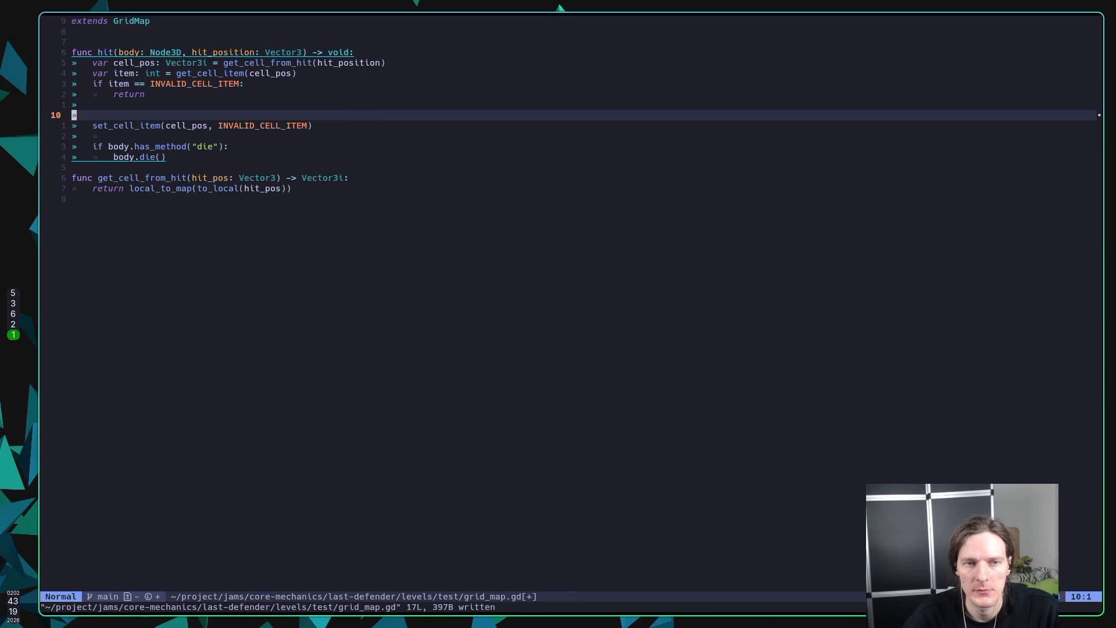
Step: Write `match item:` with case `1:` taking the INVALID_CELL_ITEM set_cell_item call
key(i)
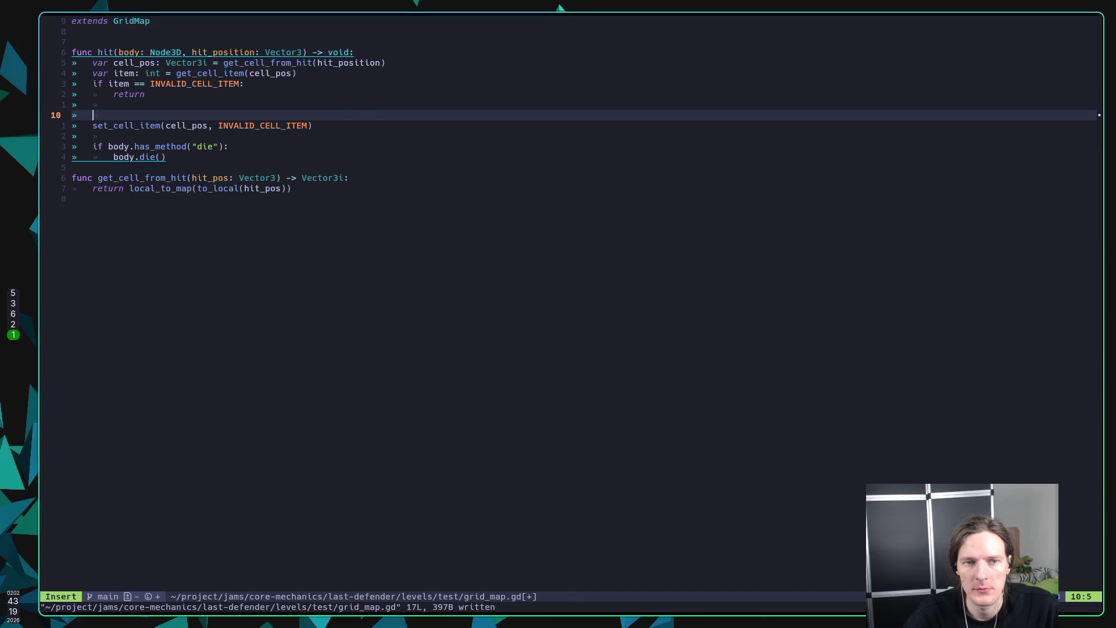
text(match )
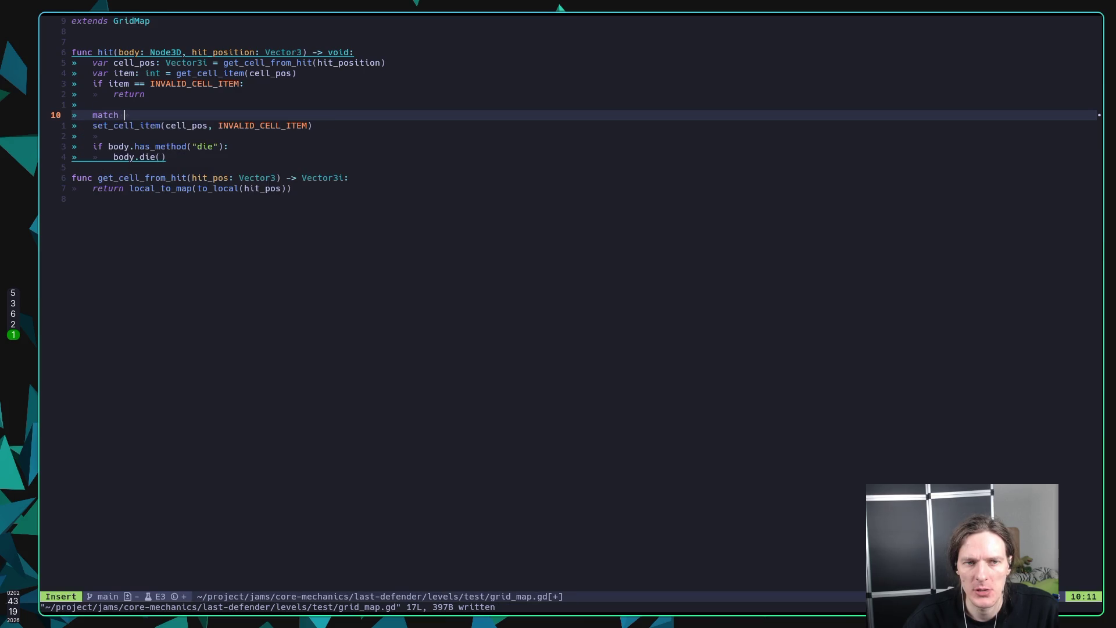
text(item:)
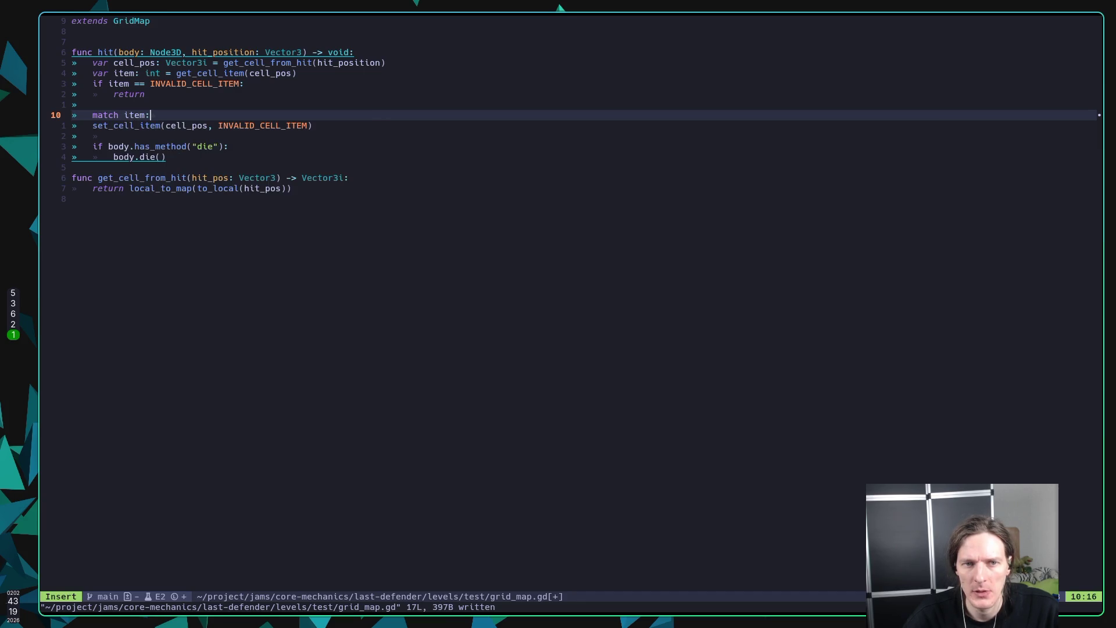
key(Return)
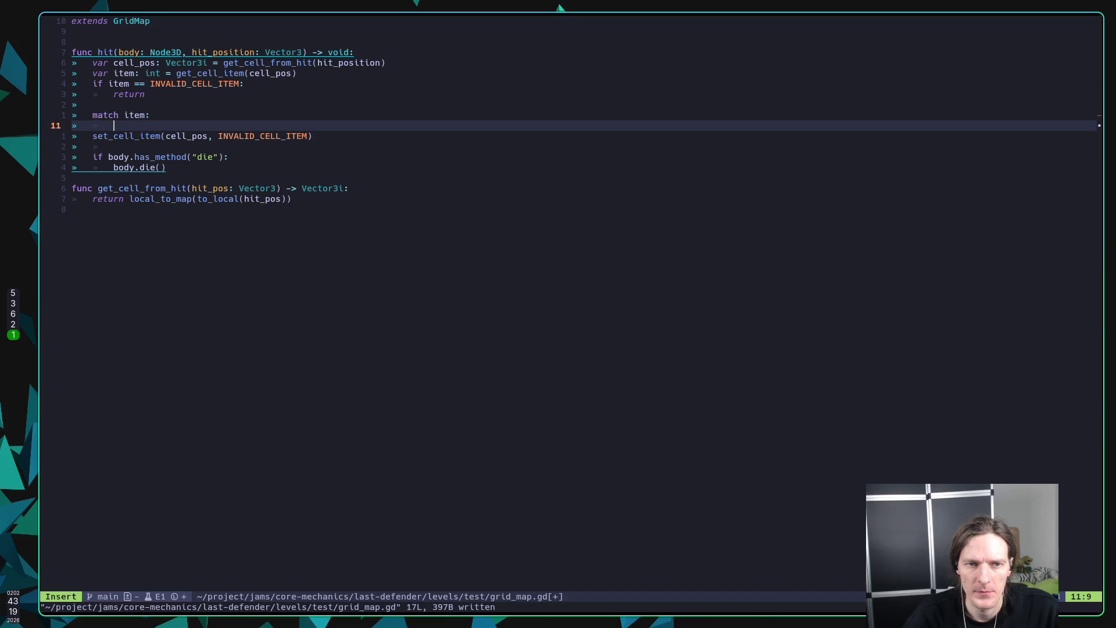
text(1)
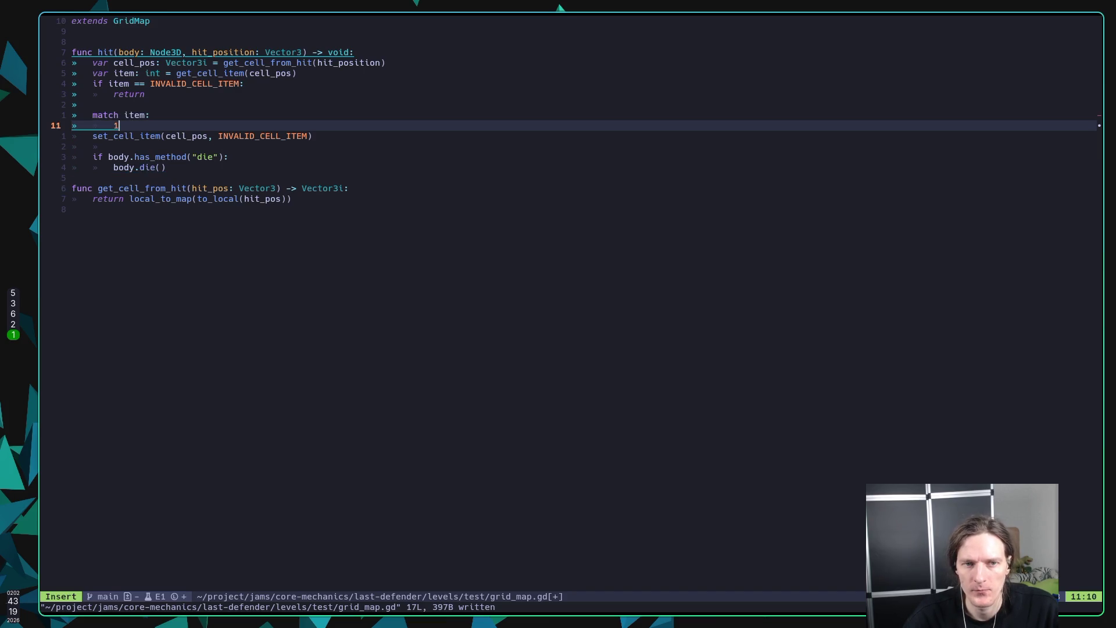
text(:)
key(Escape)
key(shift+j)
key(a)
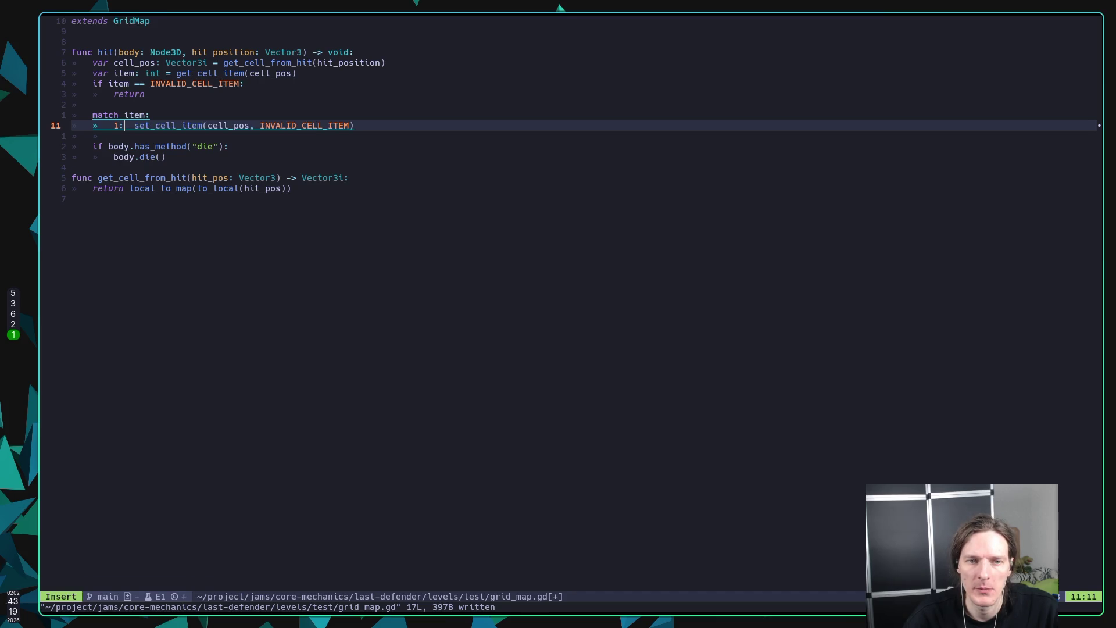
Step: Add case `2: set_cell_item(cell_pos, 2)` below case 1
key(End)
key(Return)
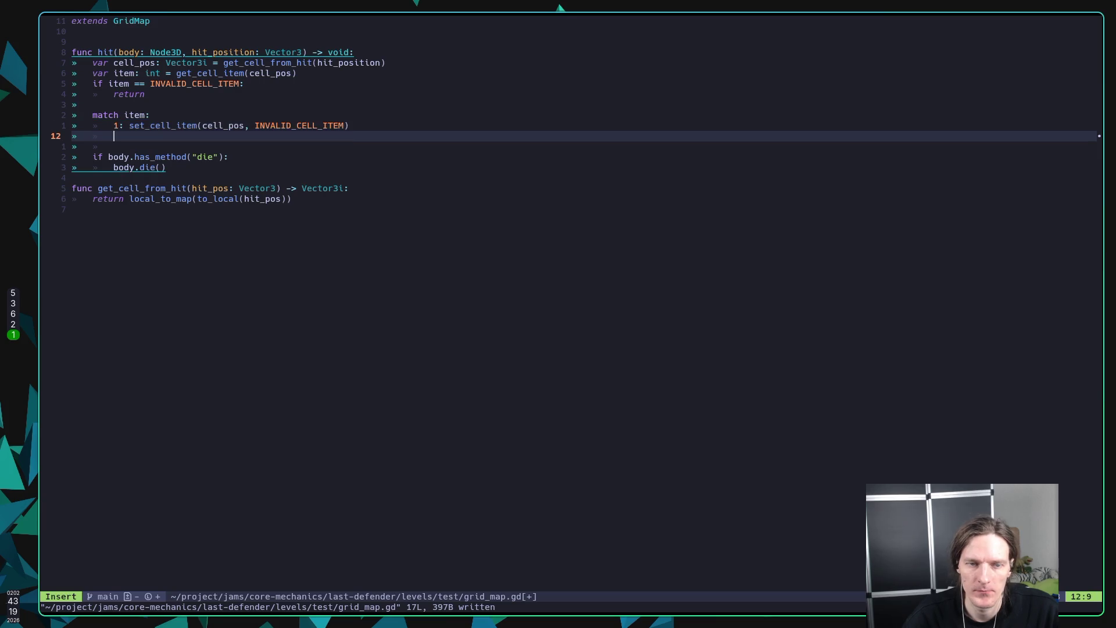
text(2: )
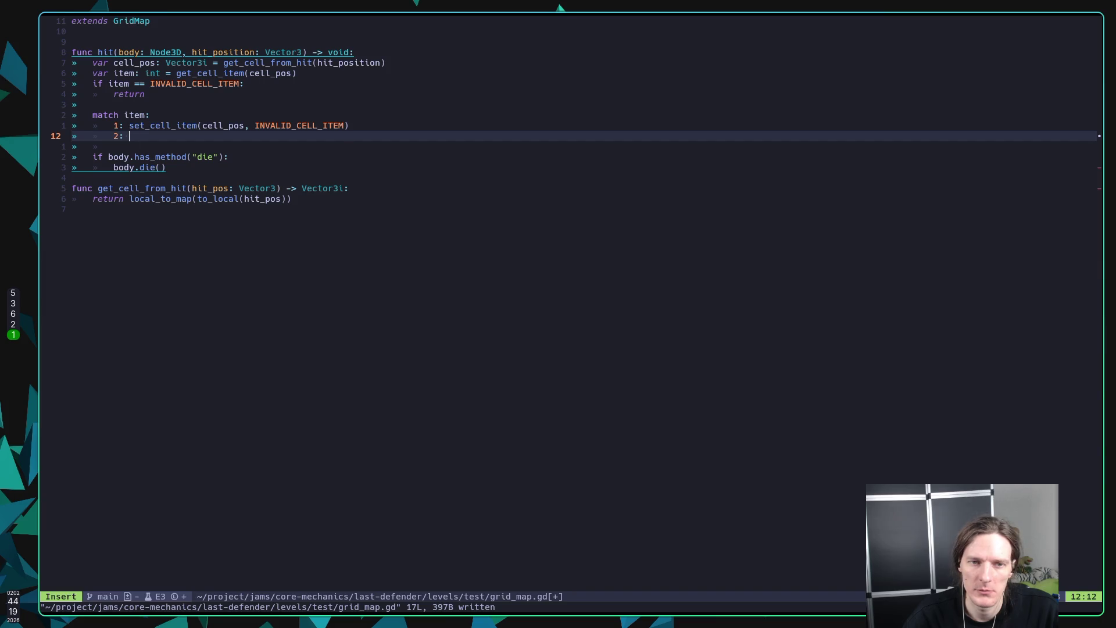
text(set_cell_item(cell_pos,)
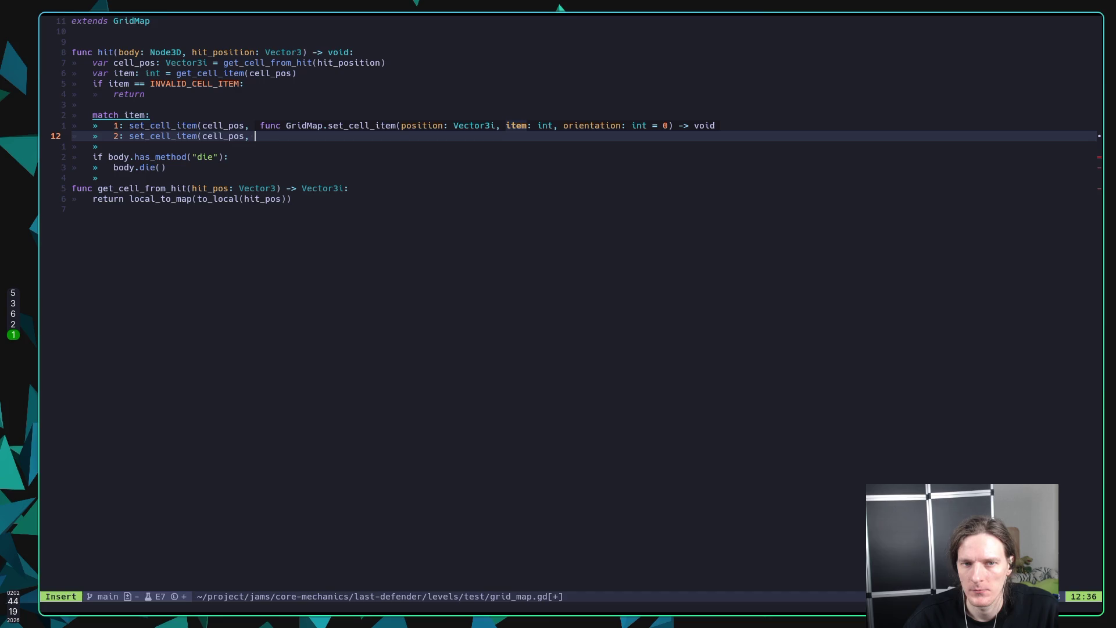
text(2))
key(Escape)
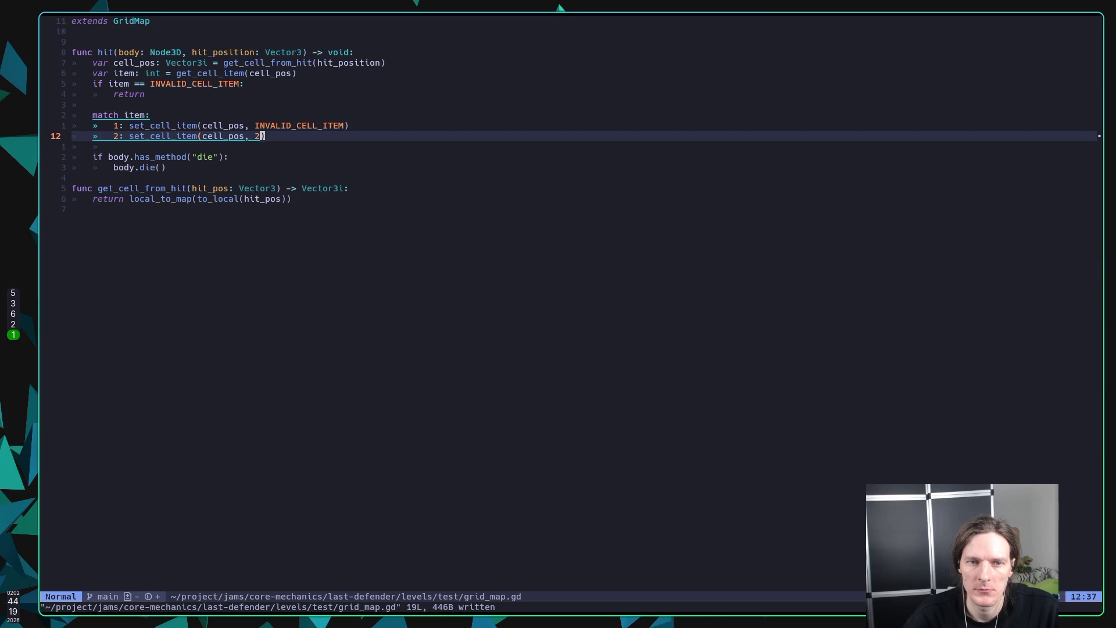
Step: Add a `_:` catch-all case with the INVALID_CELL_ITEM clearing call copied from case 1
key(o)
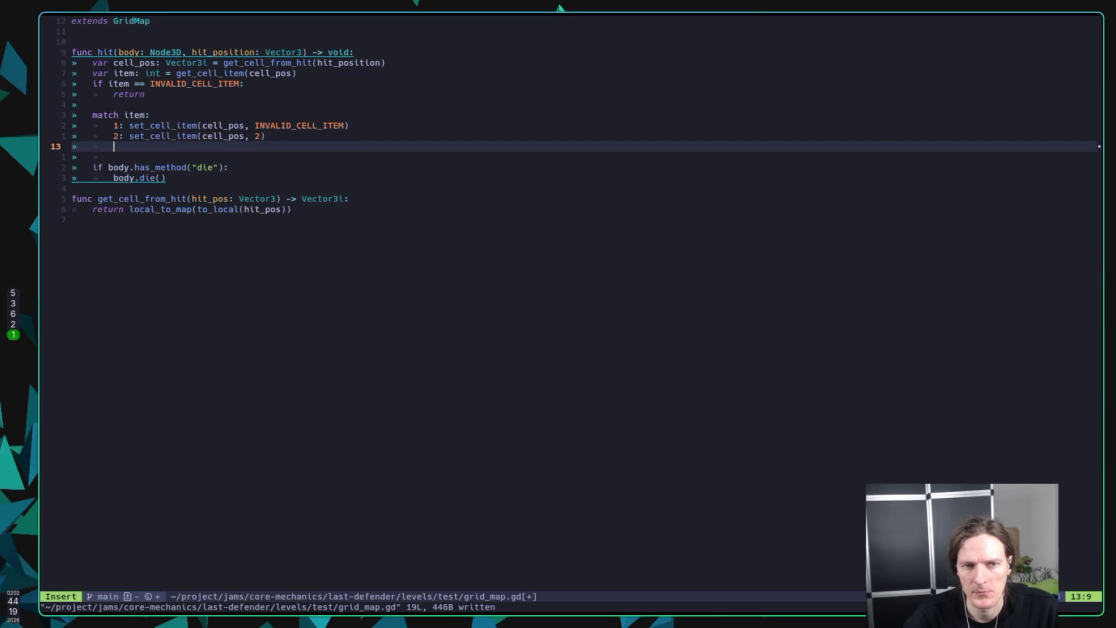
text(_:)
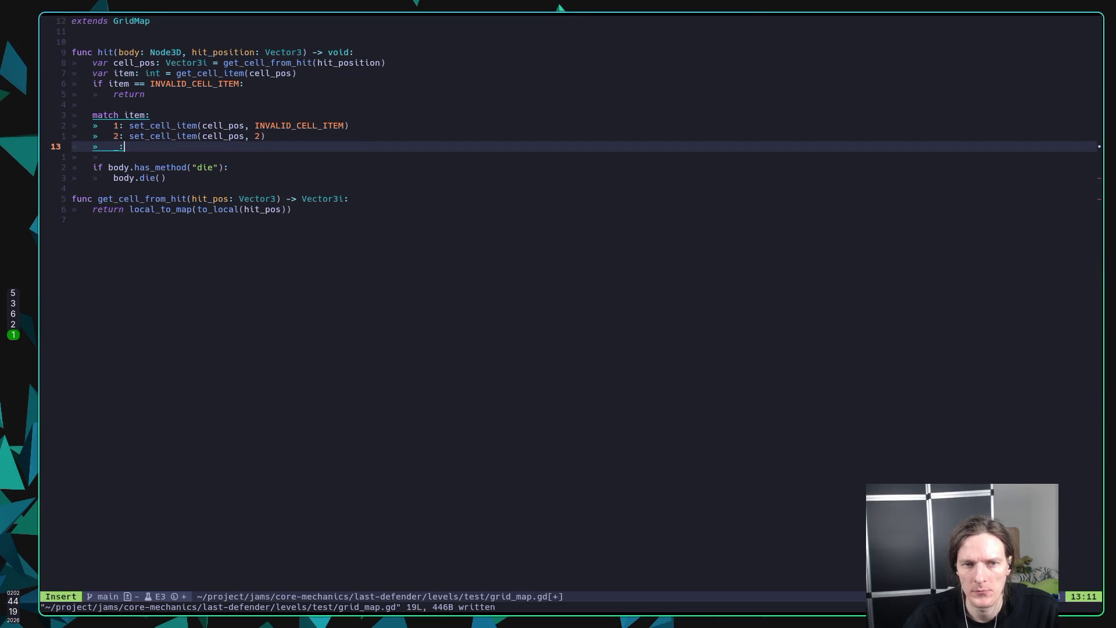
key(Escape)
key(k)
key(k)
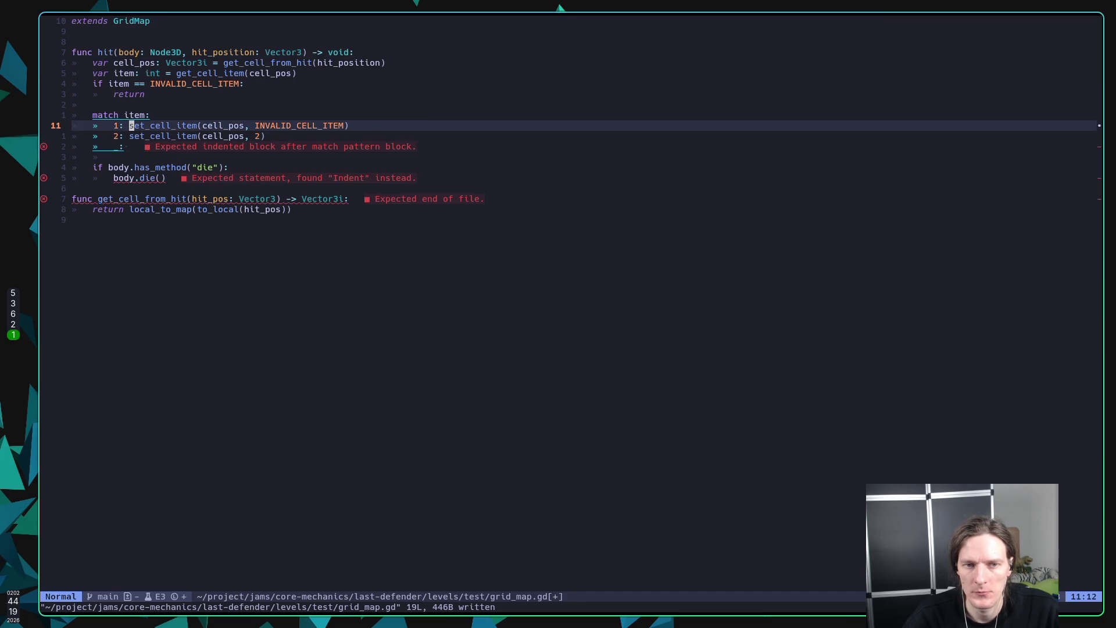
key(y)
key($)
key(j)
key(j)
key(p)
Step: Change case 1's set_cell_item argument to 2 and save grid_map.gd
key(k)
key(k)
key(h)
key(h)
key(h)
text(cw2)
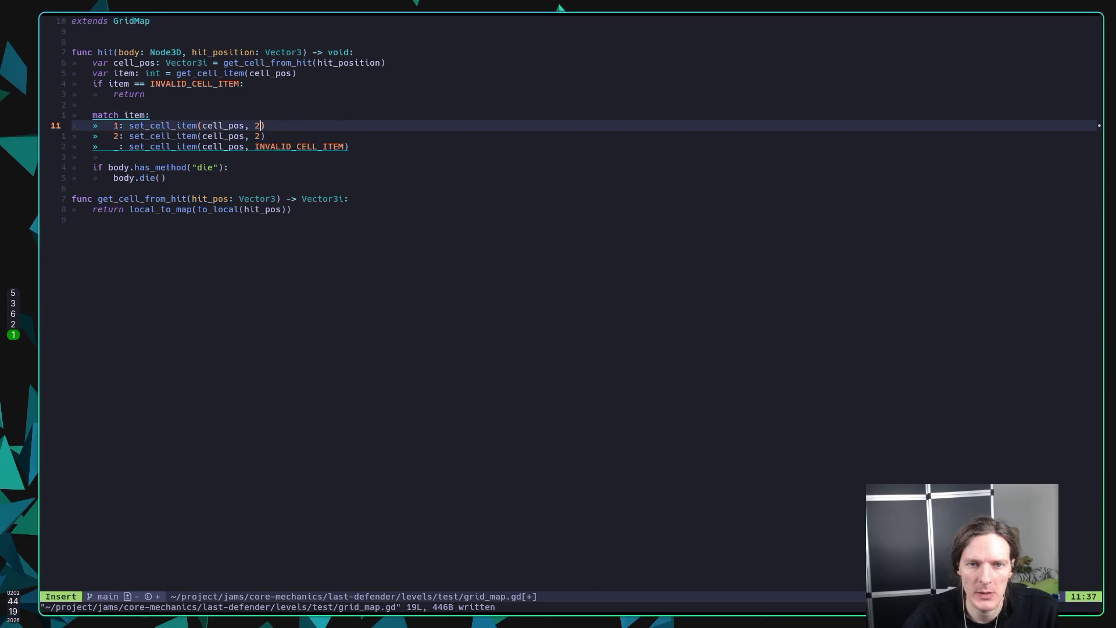
key(Escape)
key(j)
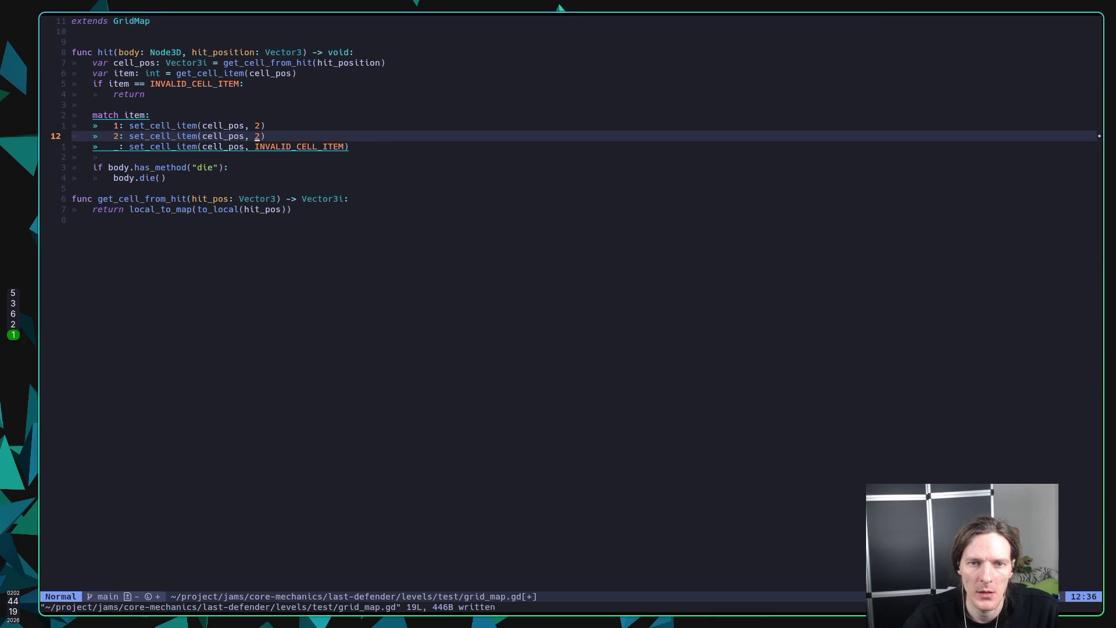
text(:w)
key(Return)
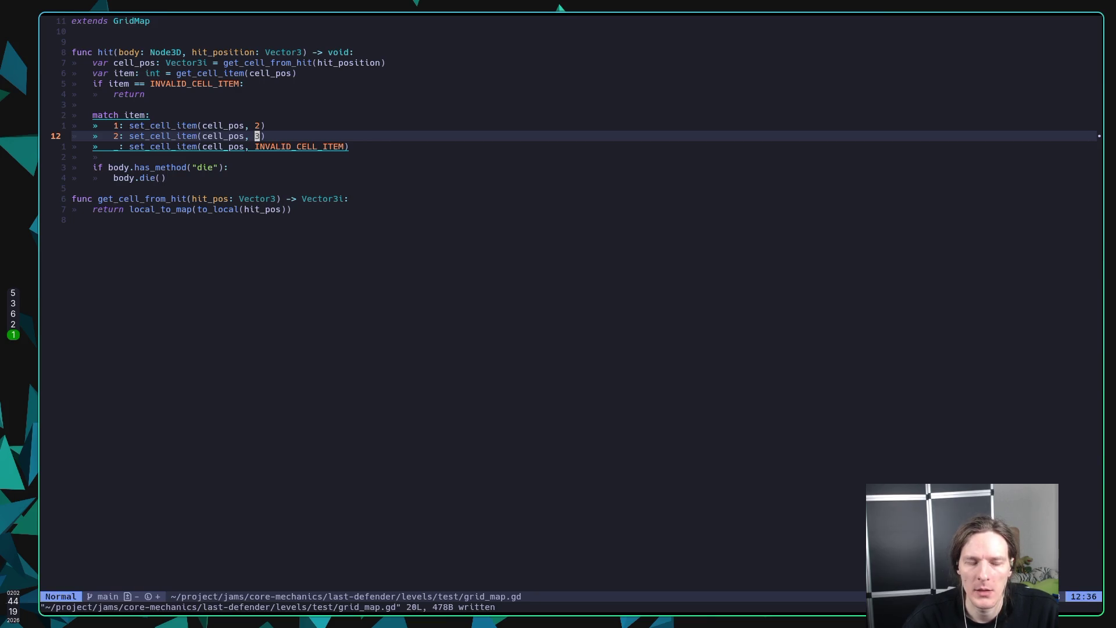
text(:w)
key(Return)
key(alt+Tab)
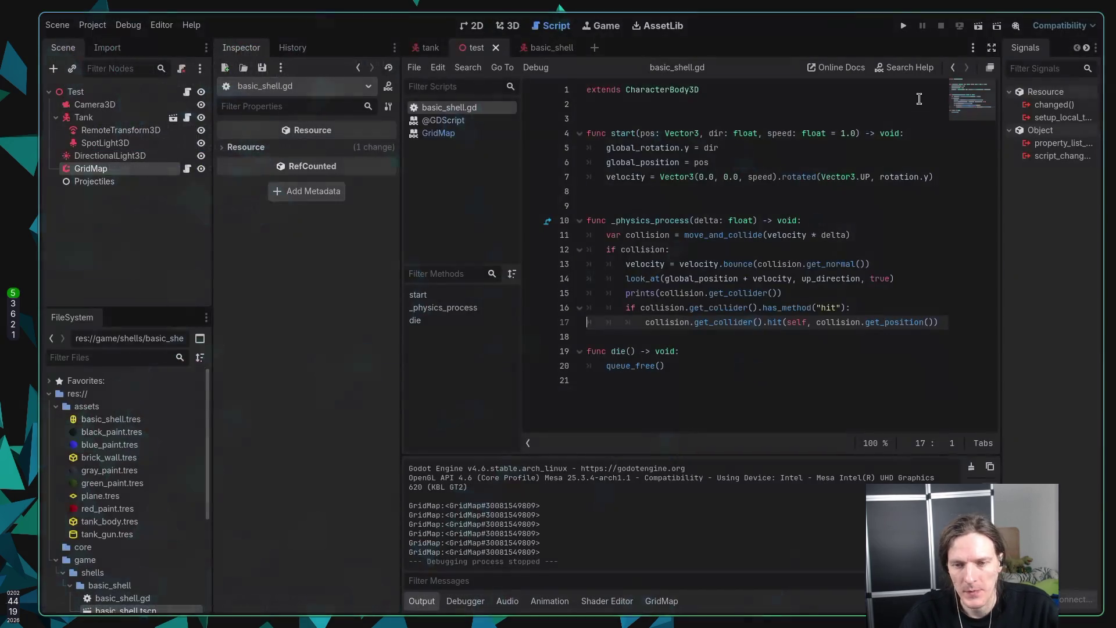
Step: Select the GridMap node, open its test.tres MeshLibrary and collapse the brick_wall item
click(145, 169)
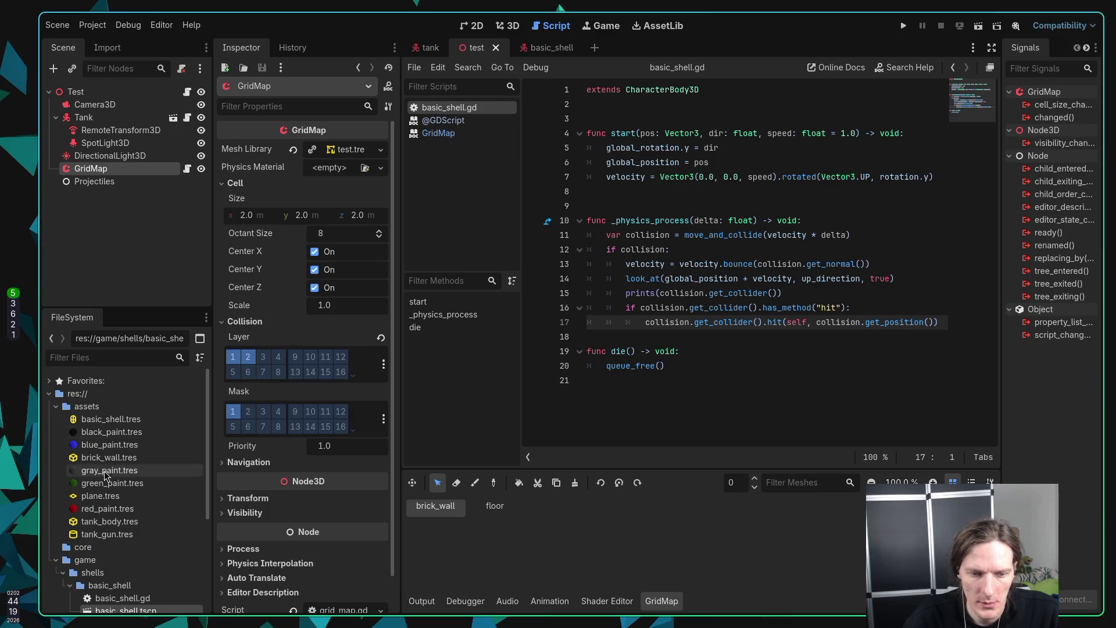
scroll(134, 521, down, 5)
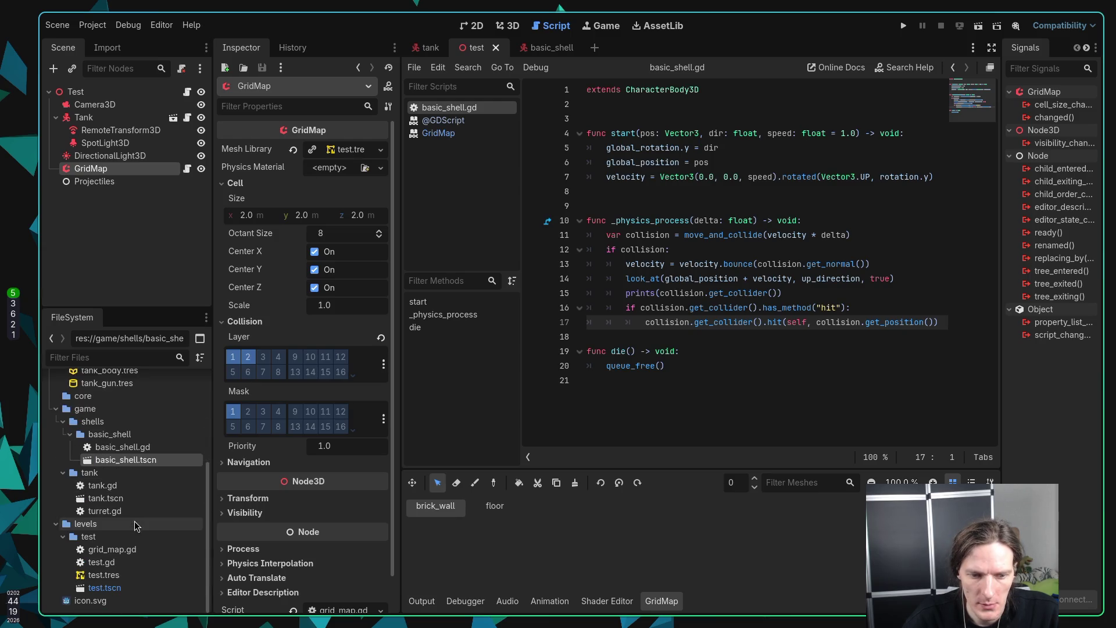
click(121, 576)
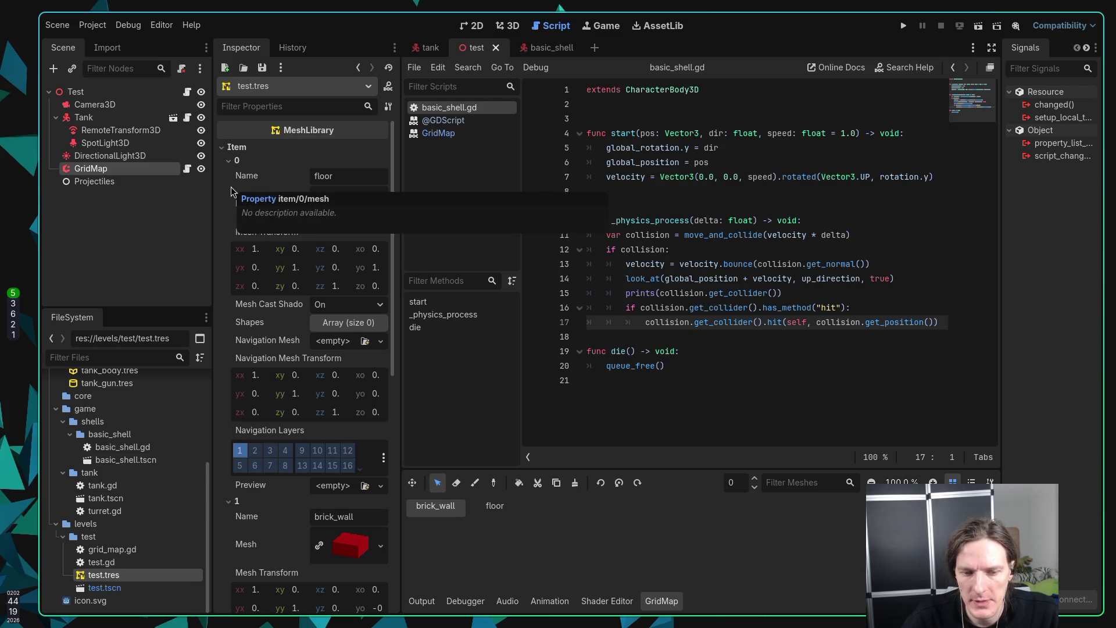
scroll(231, 187, down, 3)
scroll(228, 215, down, 5)
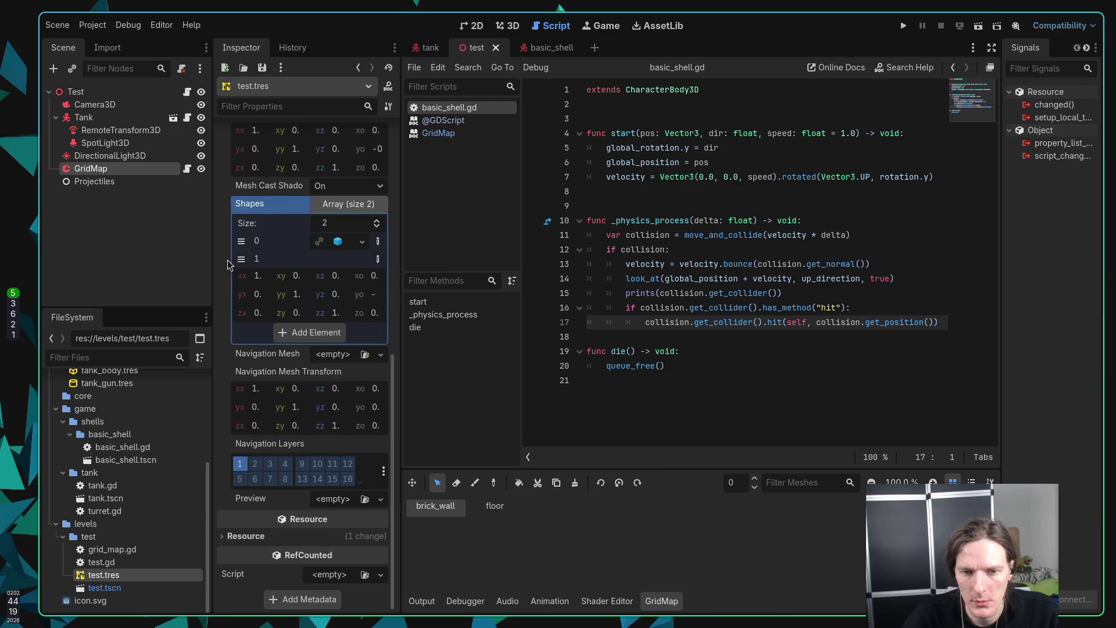
scroll(228, 260, up, 4)
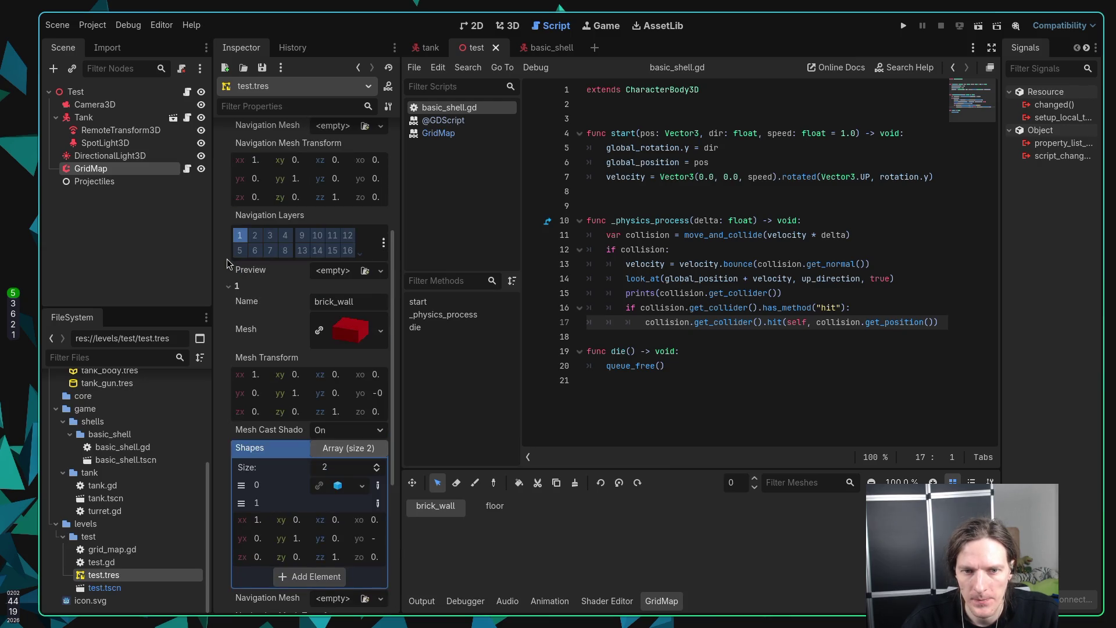
click(231, 286)
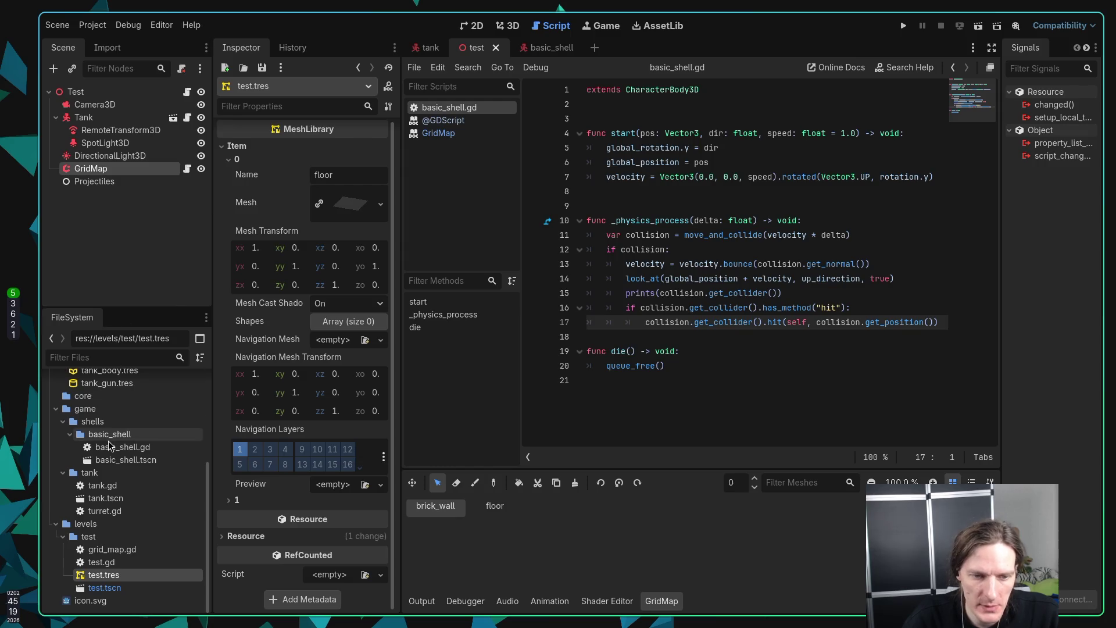
scroll(113, 459, up, 5)
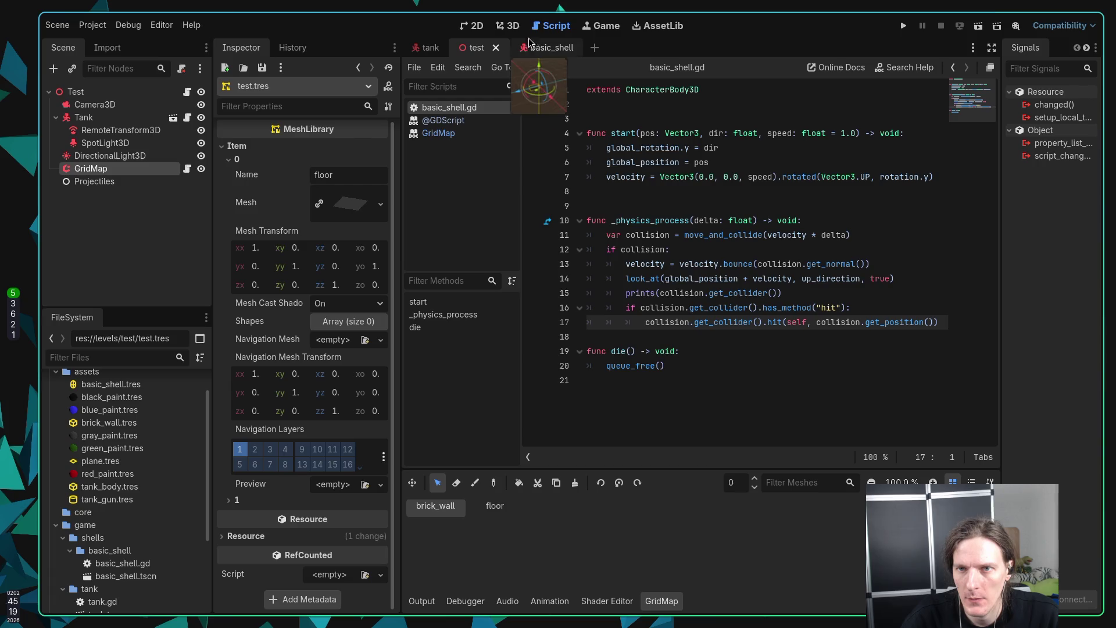
Step: In the 3D view, add item 2 to the MeshLibrary with brick_wall.tres as its mesh
click(511, 27)
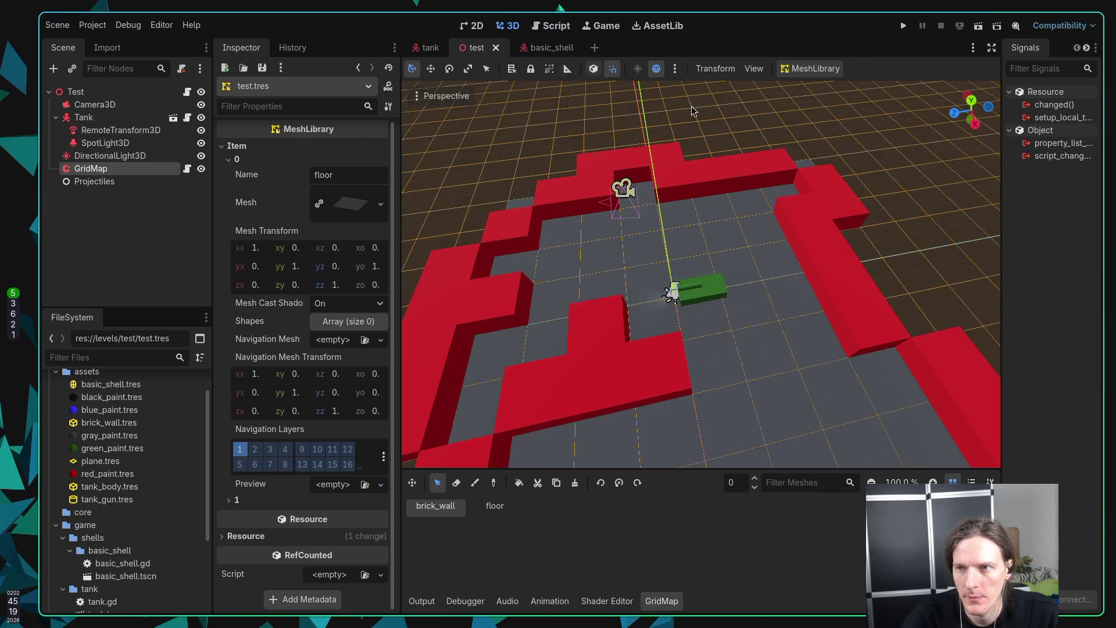
click(811, 69)
click(802, 84)
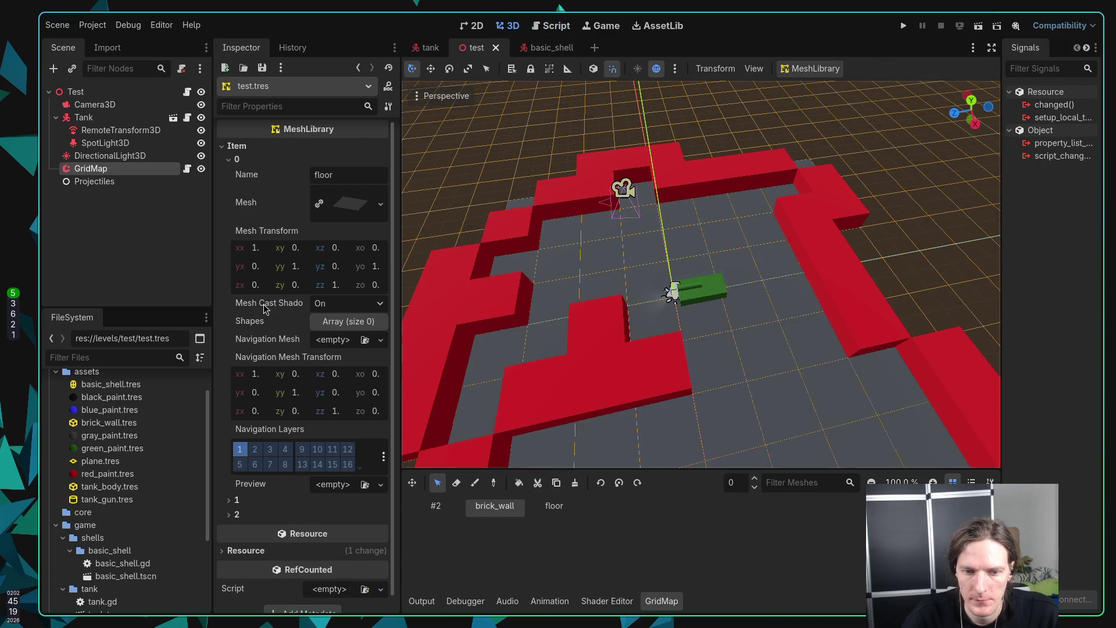
scroll(259, 326, down, 1)
click(232, 501)
scroll(230, 459, down, 5)
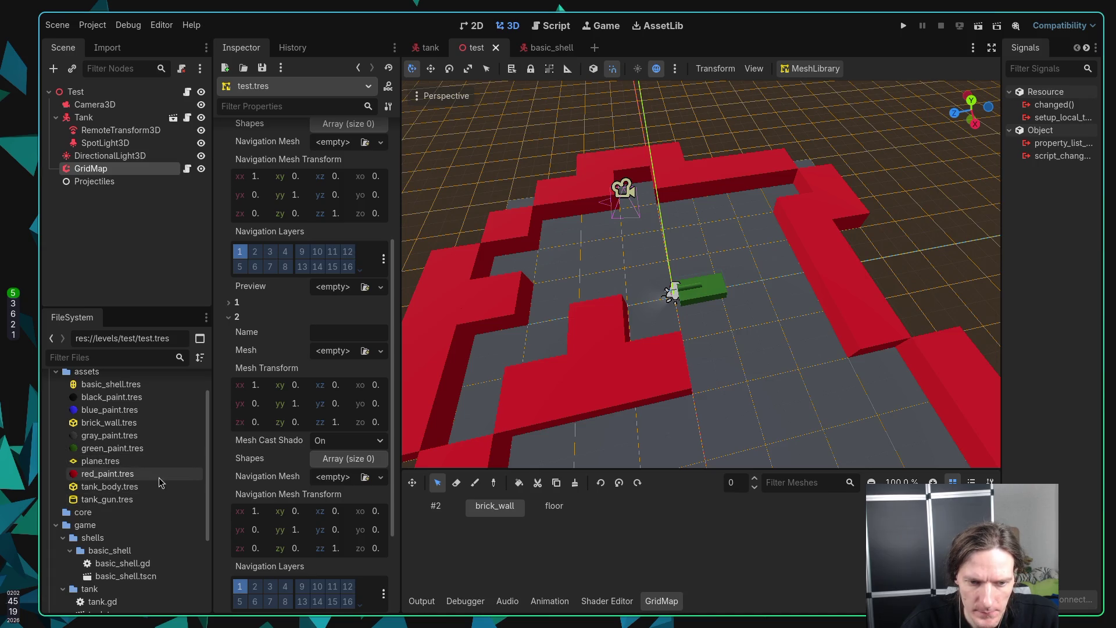
scroll(161, 483, up, 2)
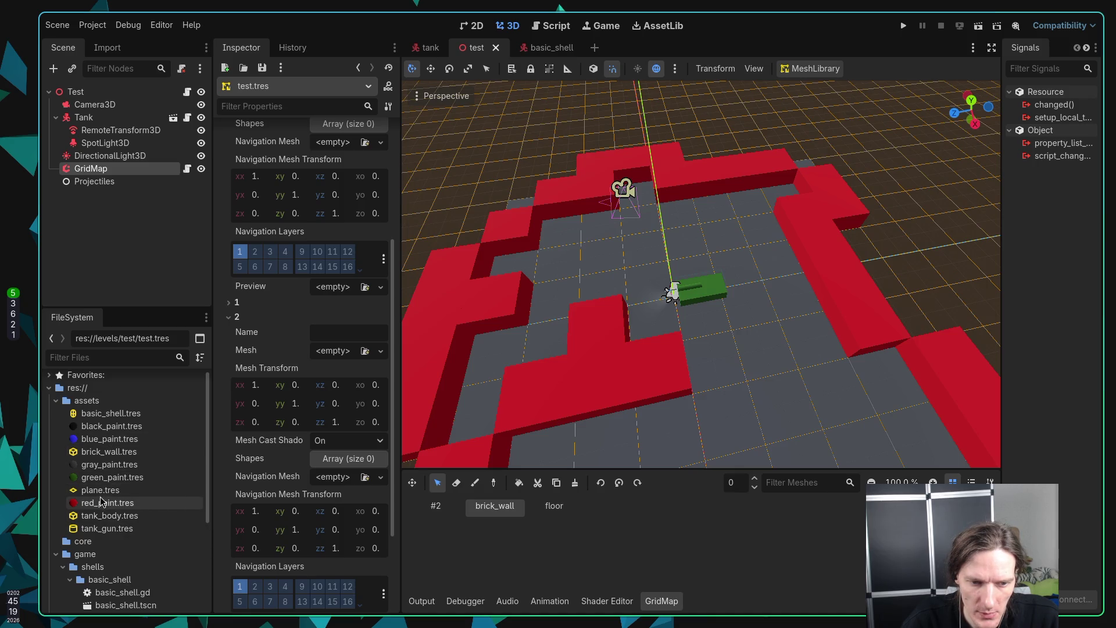
mouse_move(101, 452)
mouse_down()
mouse_move(364, 340)
mouse_move(361, 349)
mouse_up()
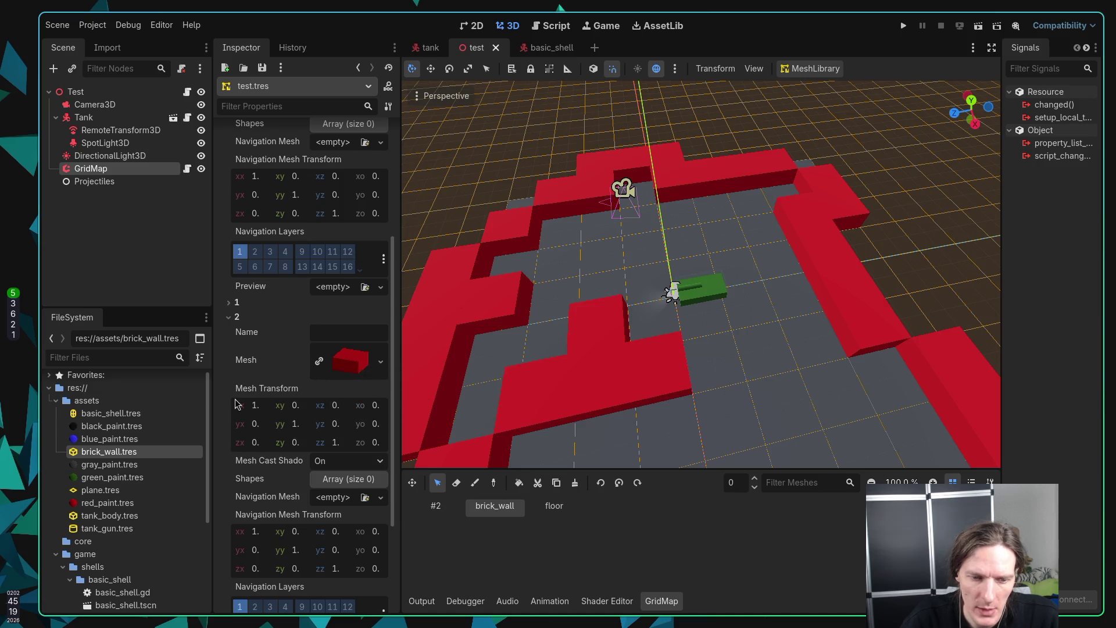
Step: Select brick_wall.tres in the FileSystem and duplicate it
click(92, 463)
click(93, 454)
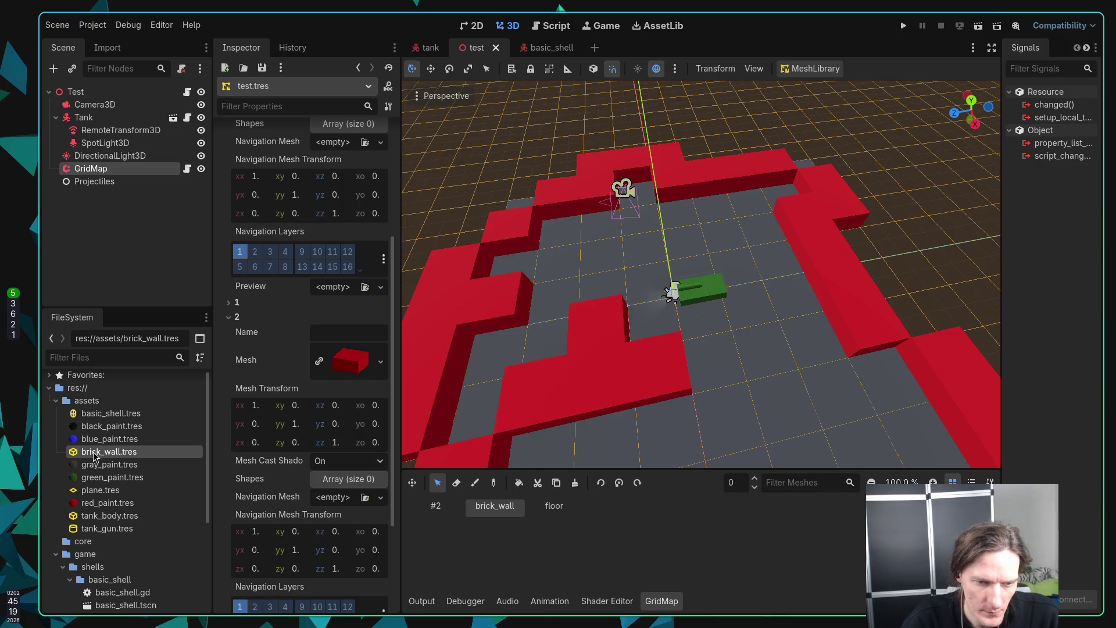
key(ctrl+d)
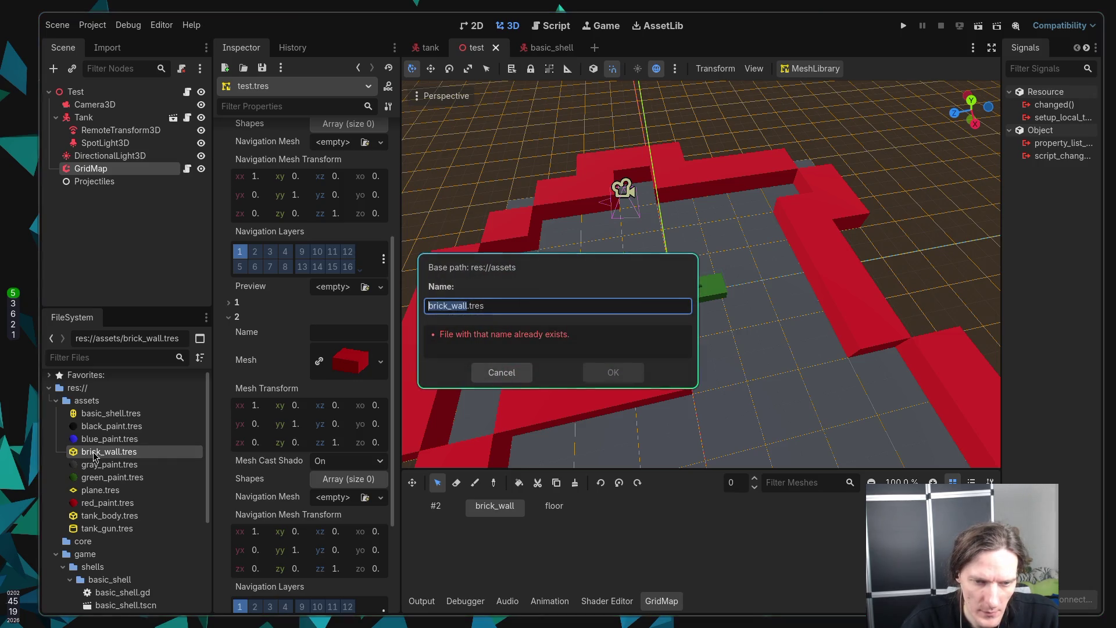
Step: Name the duplicated mesh green_wall.tres
key(Right)
key(Delete)
key(Delete)
key(Delete)
text(green)
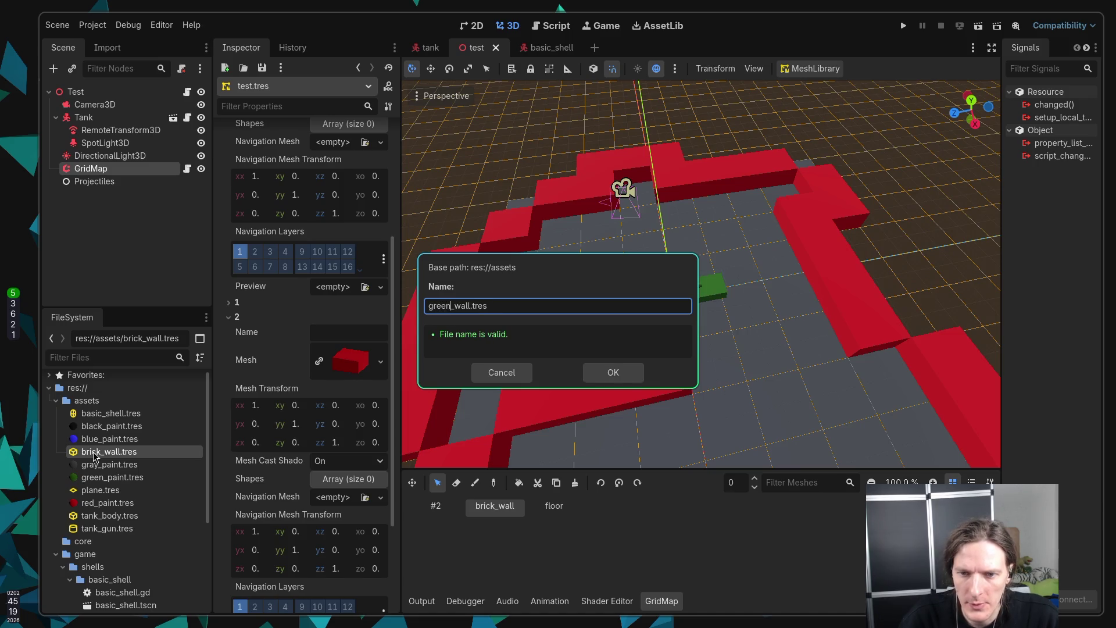
key(Return)
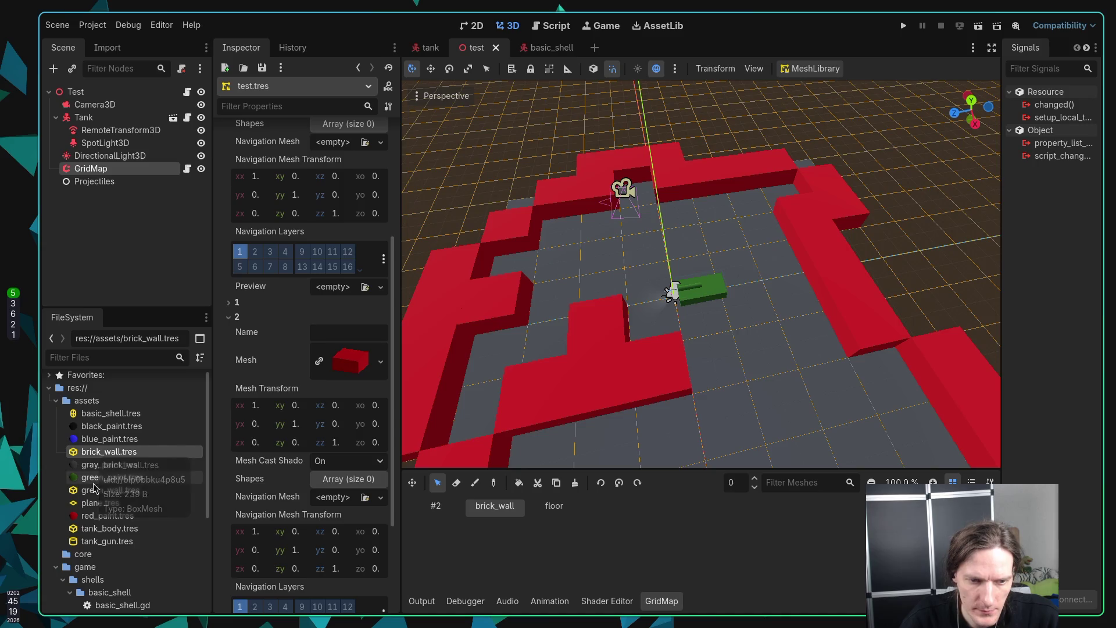
Step: Replace green_wall.tres's red material with green_paint.tres
click(94, 492)
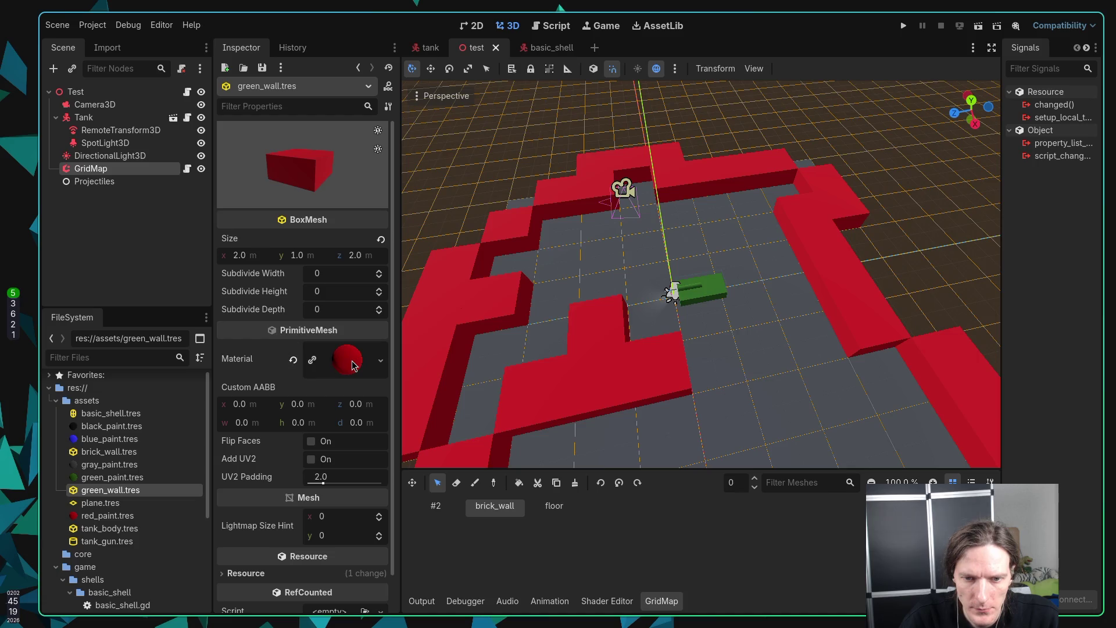
click(352, 362)
click(381, 361)
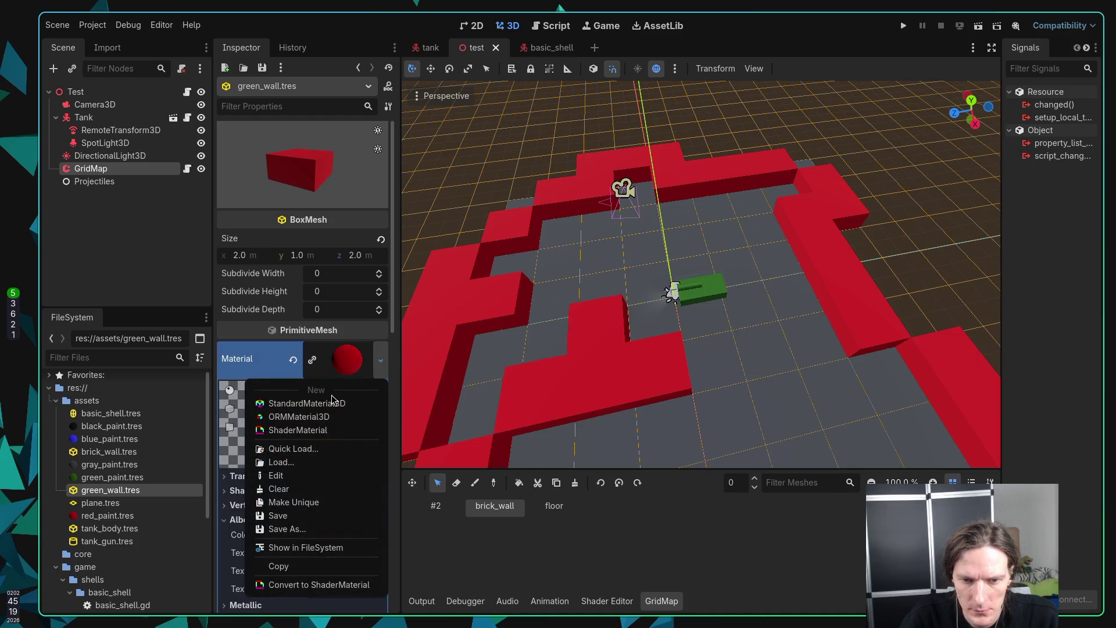
click(263, 352)
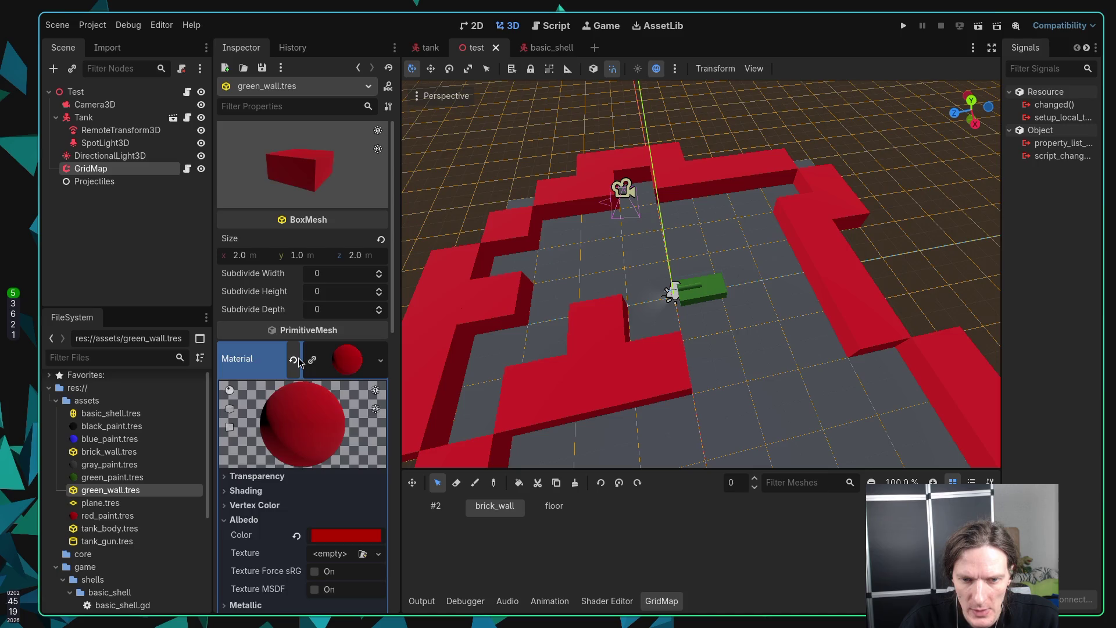
click(293, 360)
click(366, 350)
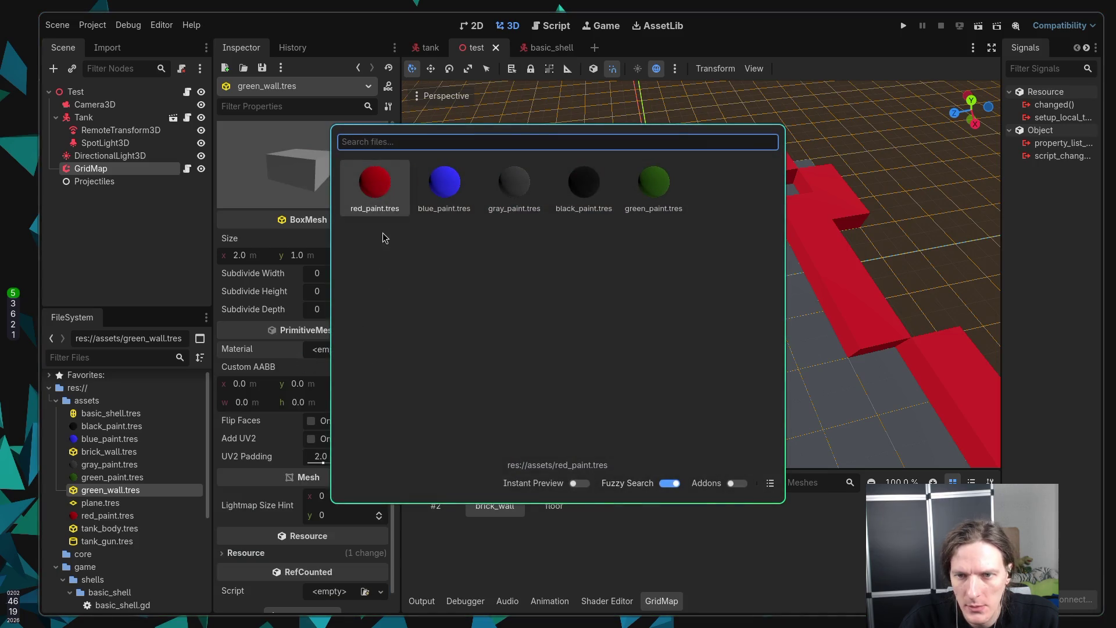
click(667, 189)
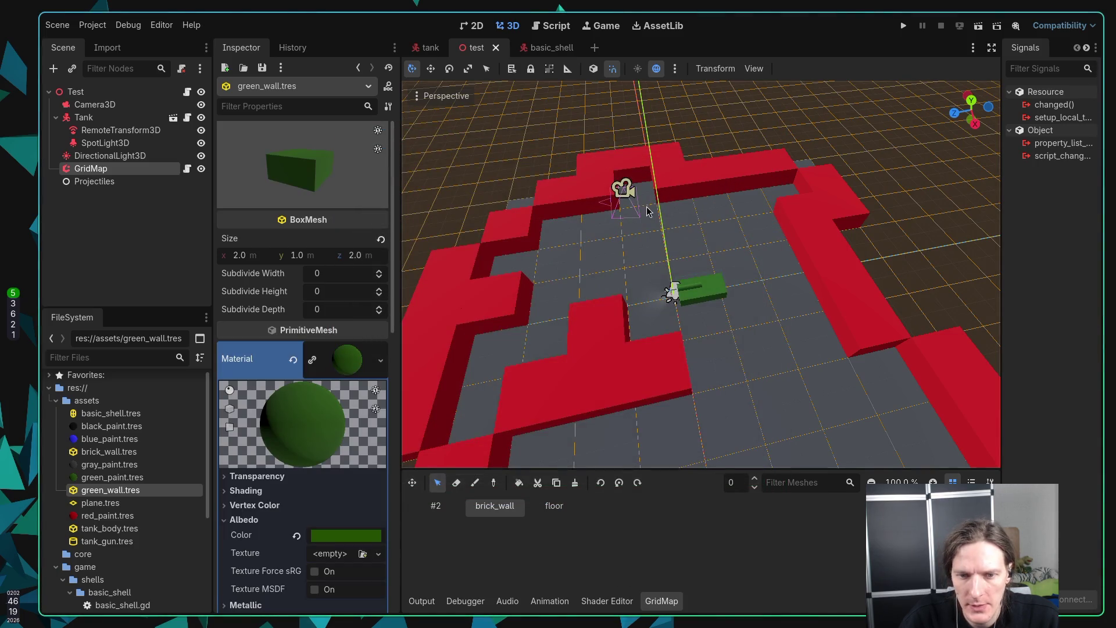
click(104, 495)
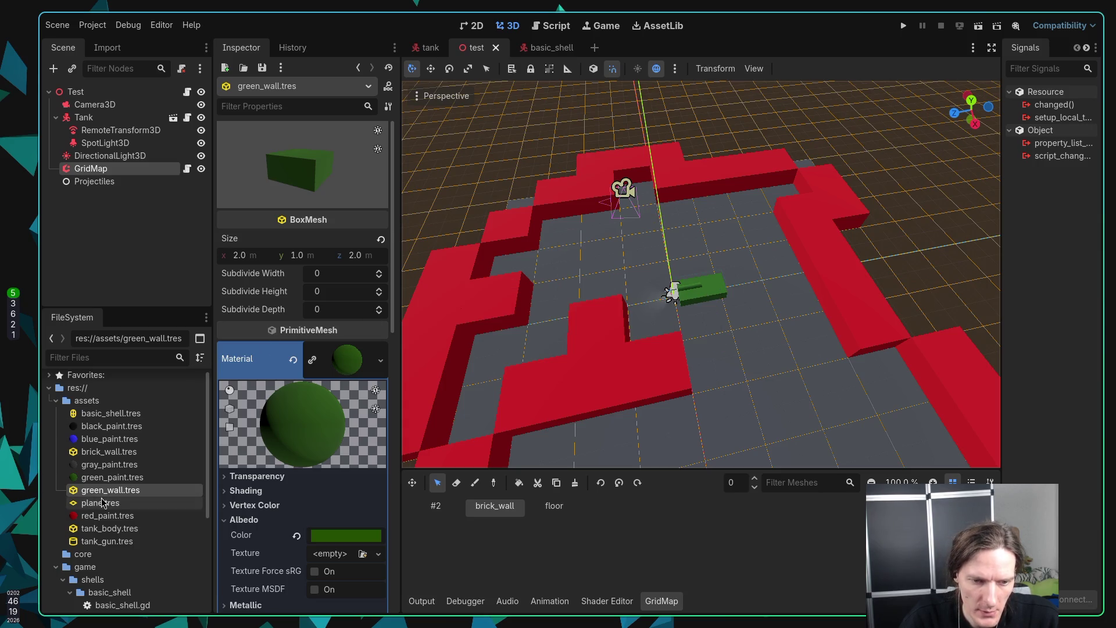
Step: Duplicate green_wall.tres and name the copy black_wall.tres
key(ctrl+d)
key(Left)
key(Delete)
key(Delete)
key(Delete)
key(Delete)
key(Delete)
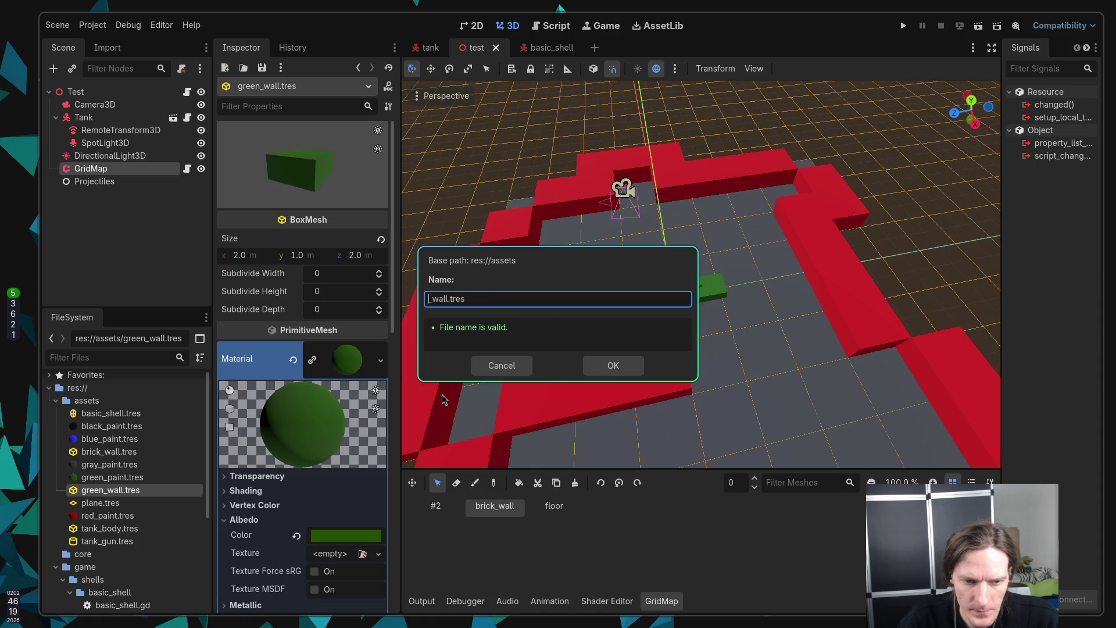
text(black)
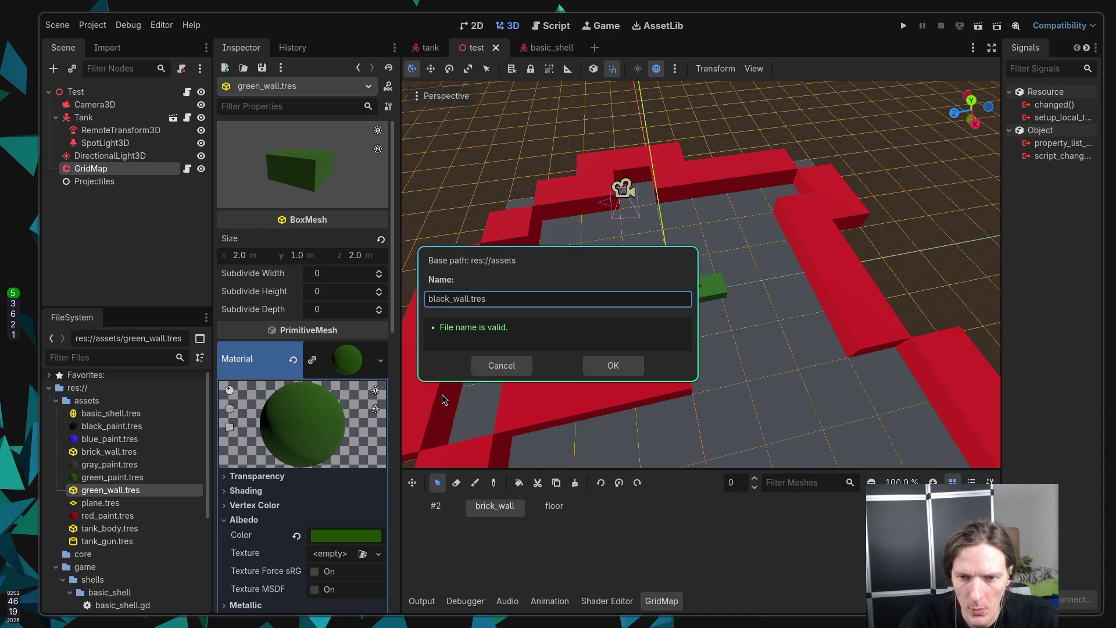
key(Return)
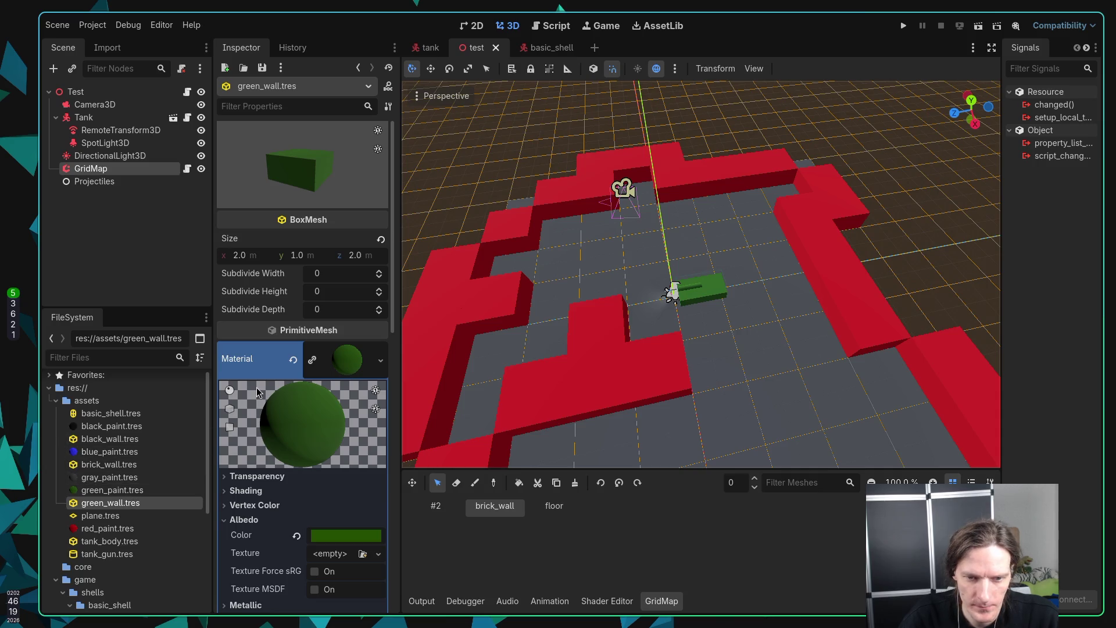
Step: Replace black_wall.tres's green material with black_paint.tres and reselect the GridMap node
click(99, 439)
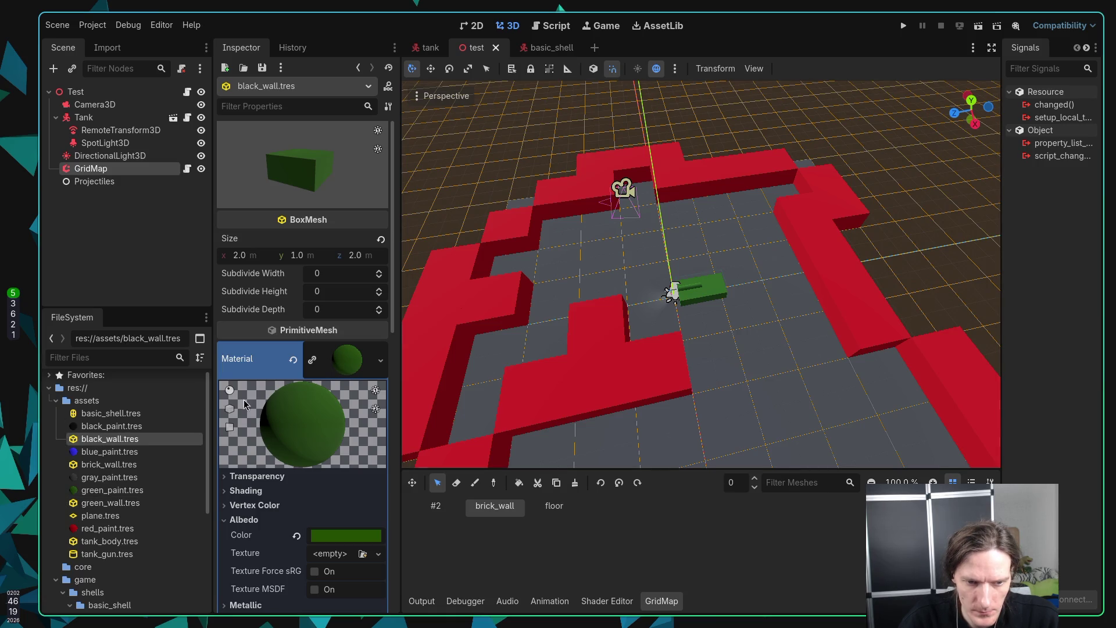
click(293, 359)
click(363, 349)
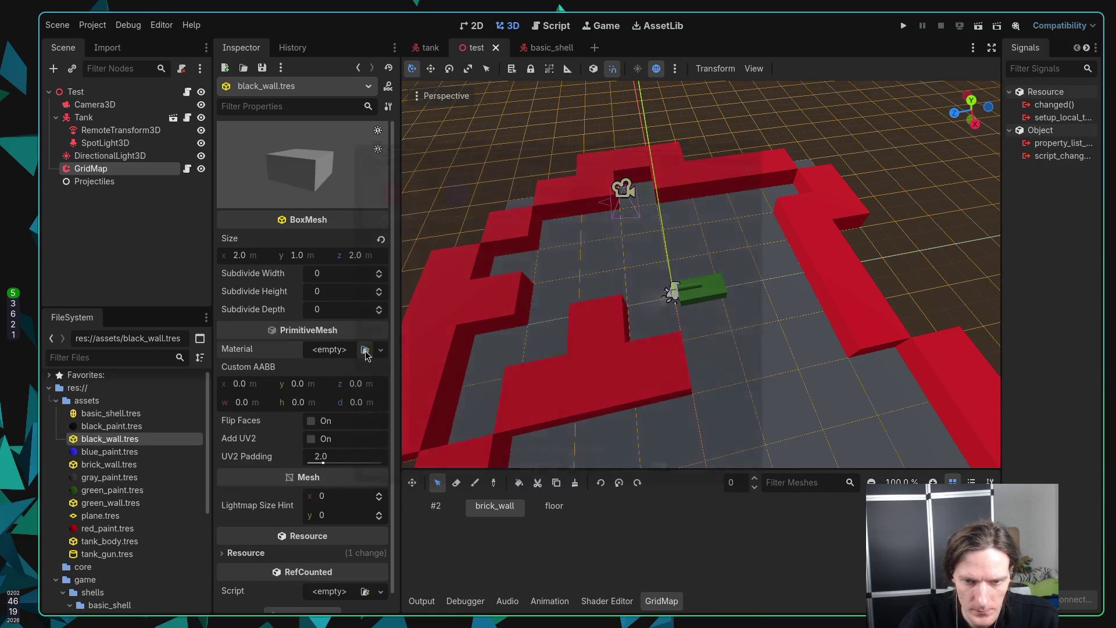
click(584, 184)
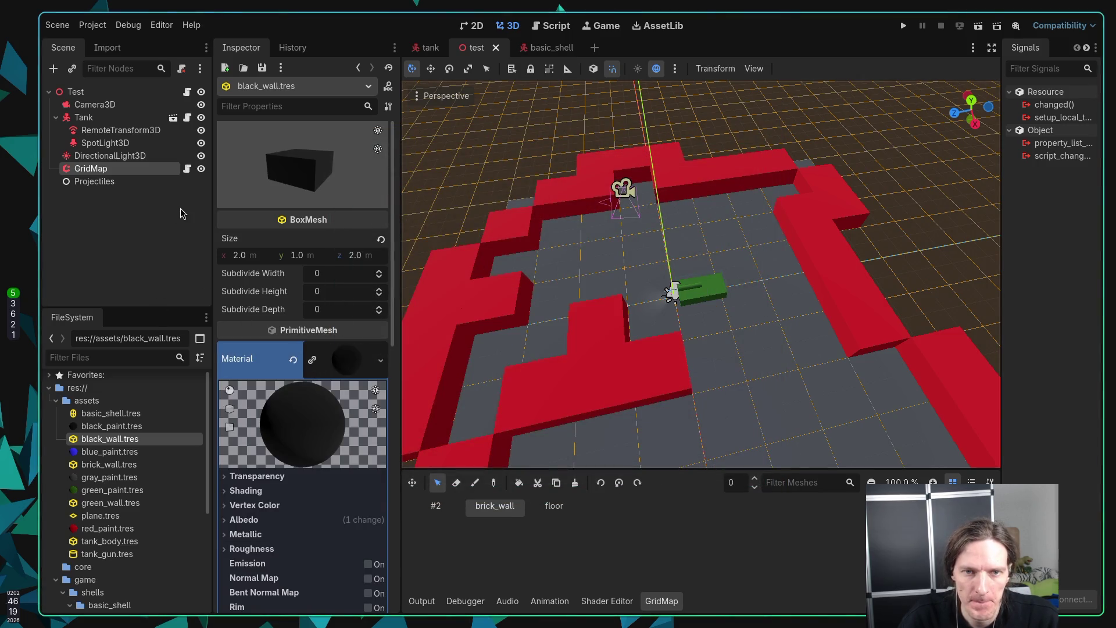
click(126, 168)
scroll(110, 523, down, 6)
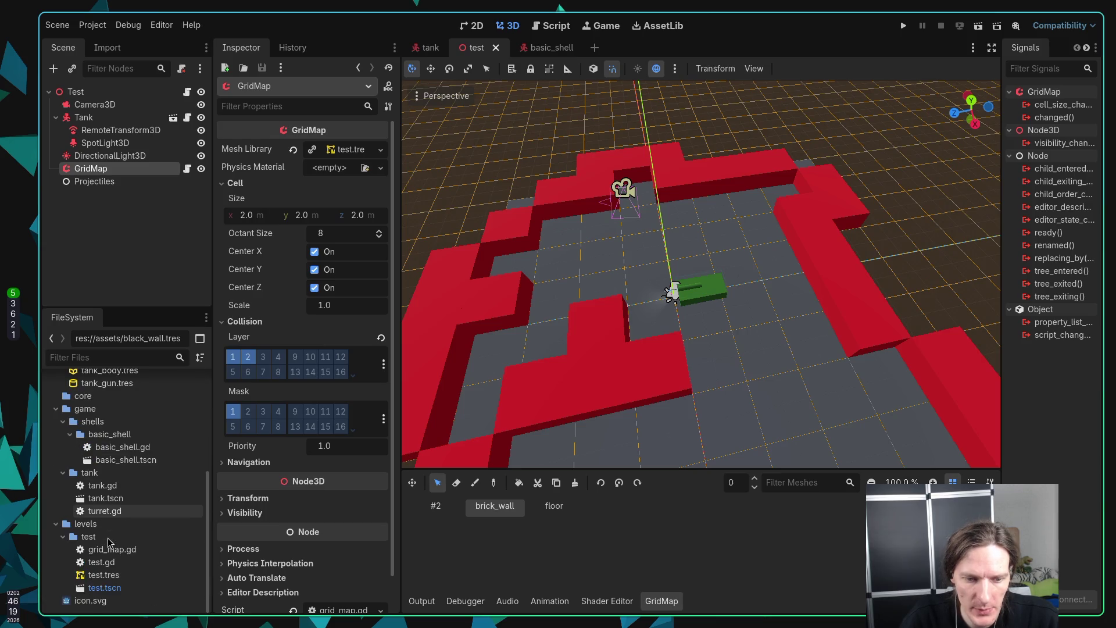
Step: Open test.tres and set item 2's mesh to green_wall.tres
click(104, 575)
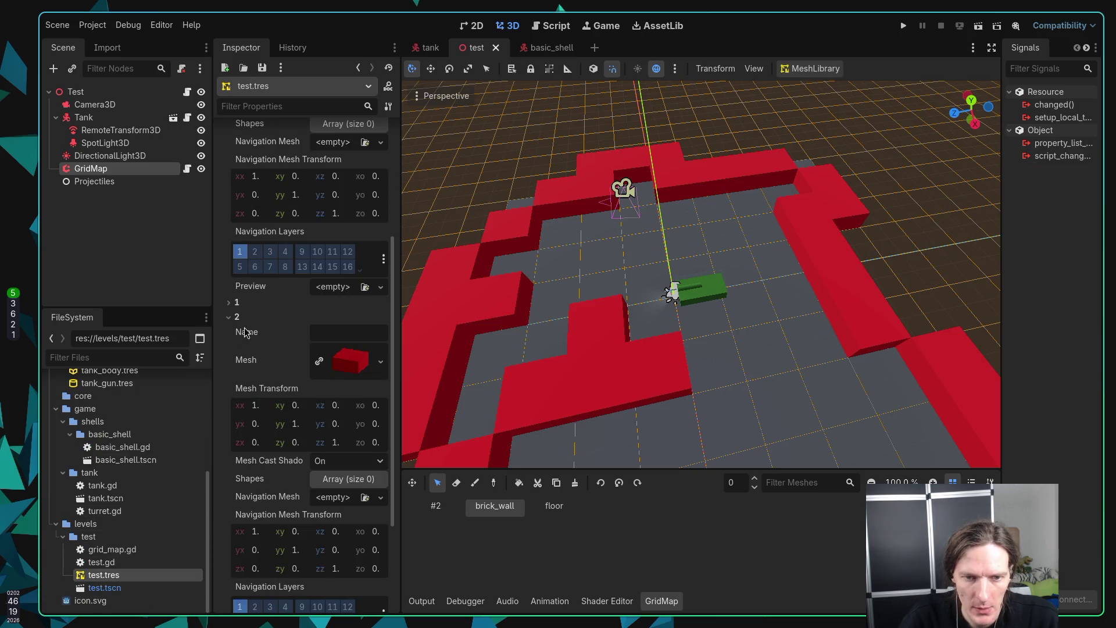
scroll(118, 512, up, 5)
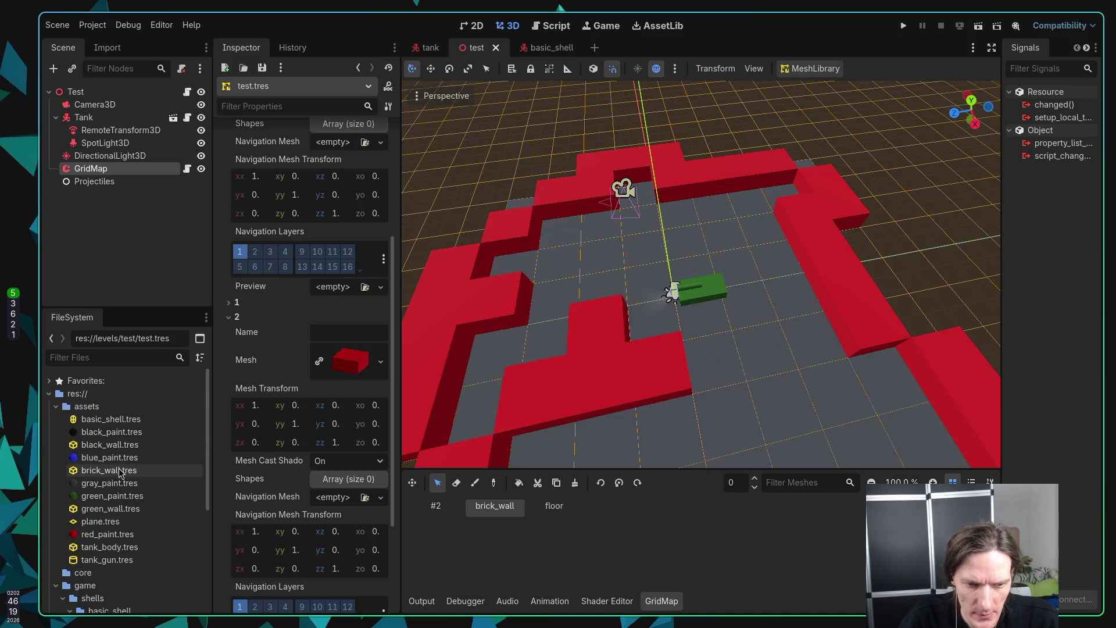
mouse_move(111, 509)
mouse_down()
mouse_move(316, 364)
mouse_move(347, 366)
mouse_up()
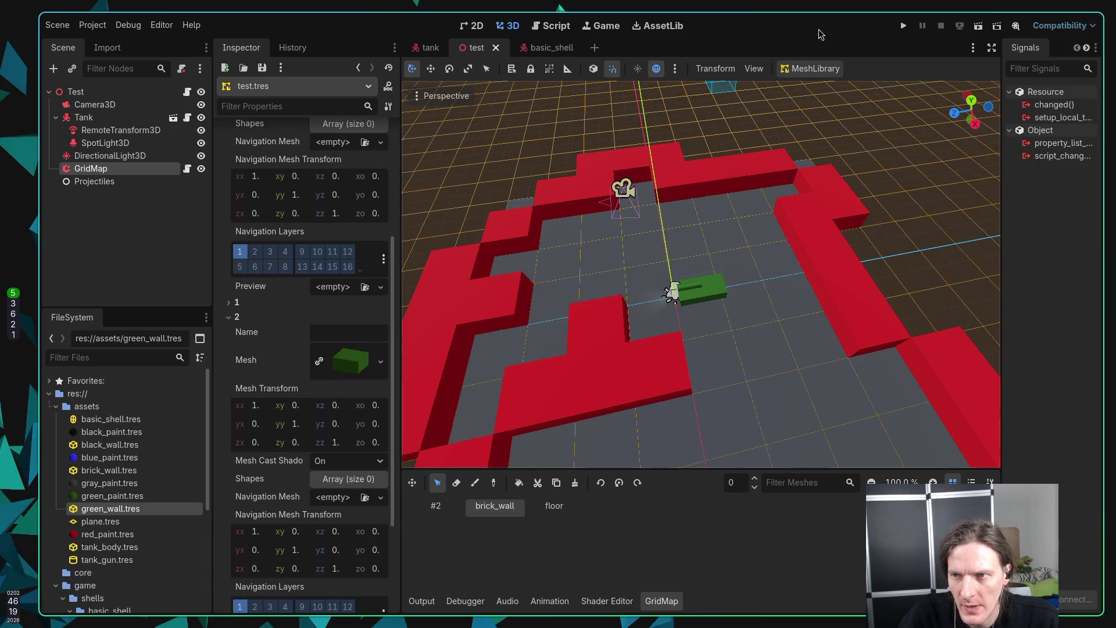
Step: Add item 3 to the MeshLibrary and name item 2 'green wall'
click(792, 70)
click(816, 86)
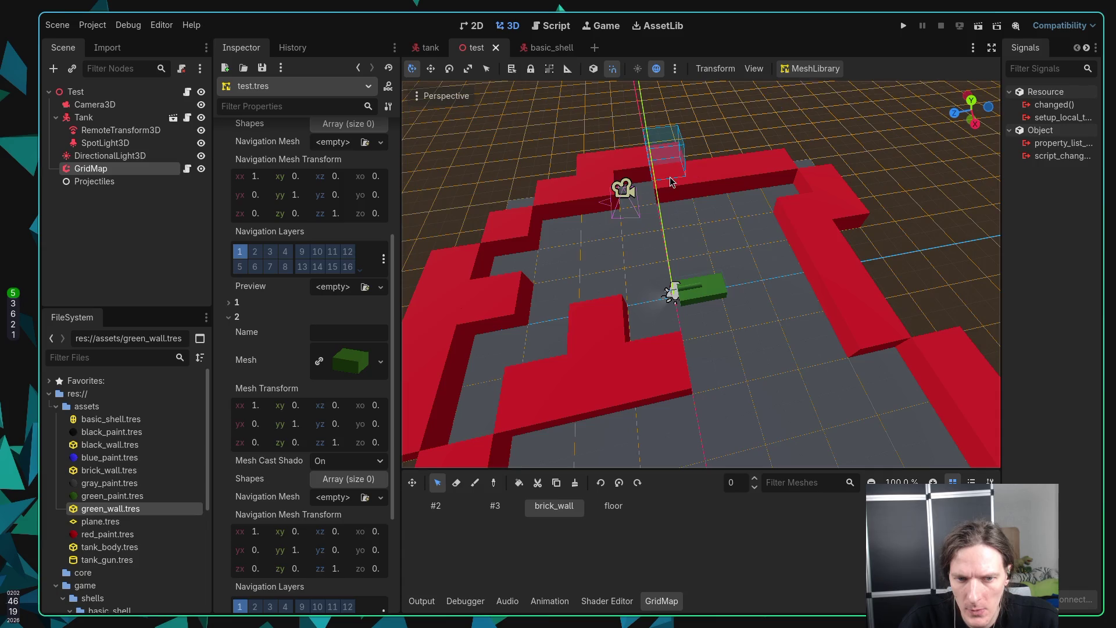
click(337, 329)
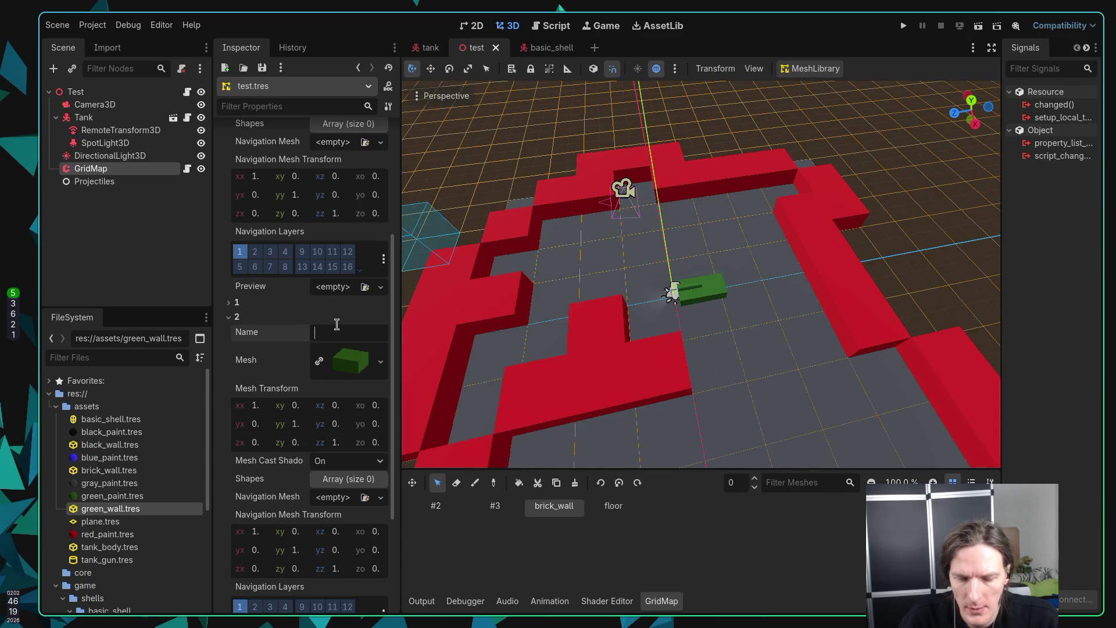
text(Green Wa)
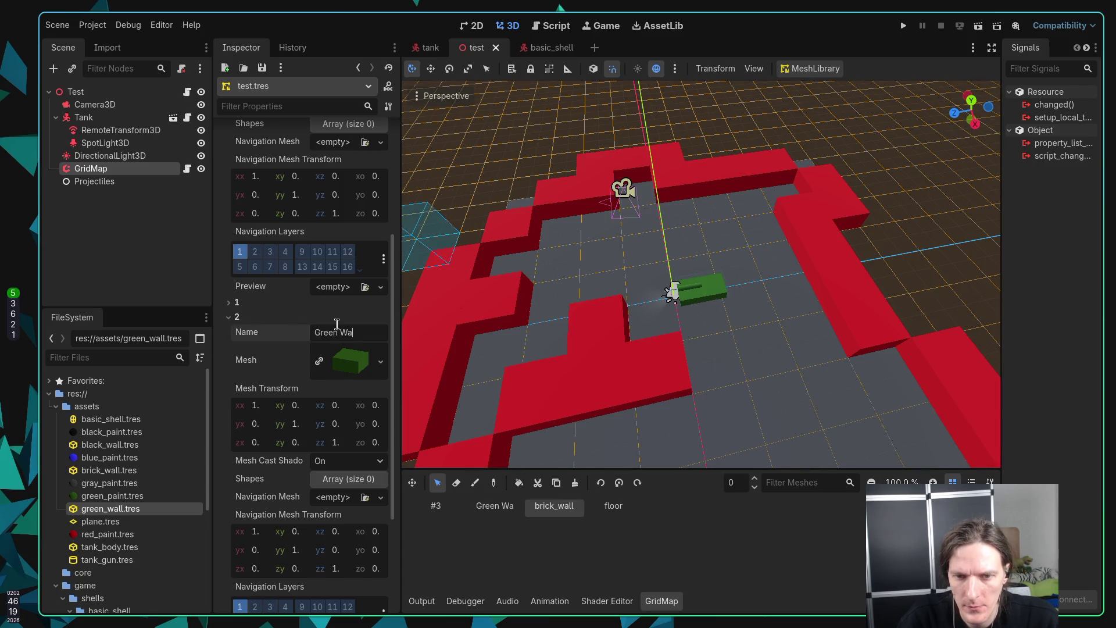
scroll(302, 326, up, 5)
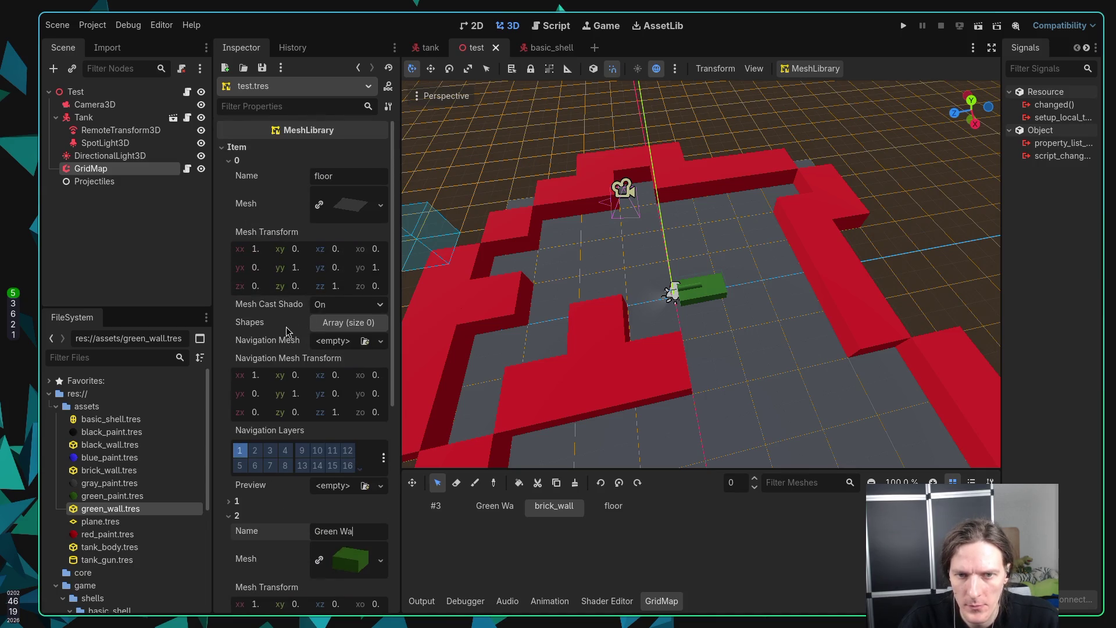
scroll(286, 332, down, 5)
key(BackSpace)
key(BackSpace)
key(BackSpace)
text(green wall)
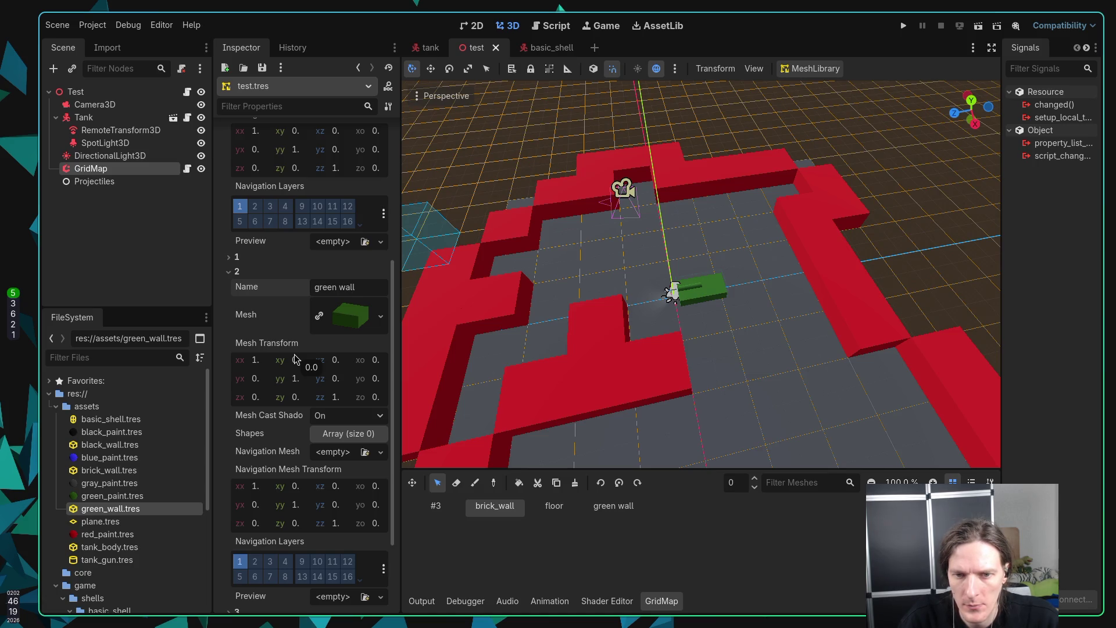
Step: Name item 3 'black wall' and assign it the black_wall.tres mesh
click(232, 271)
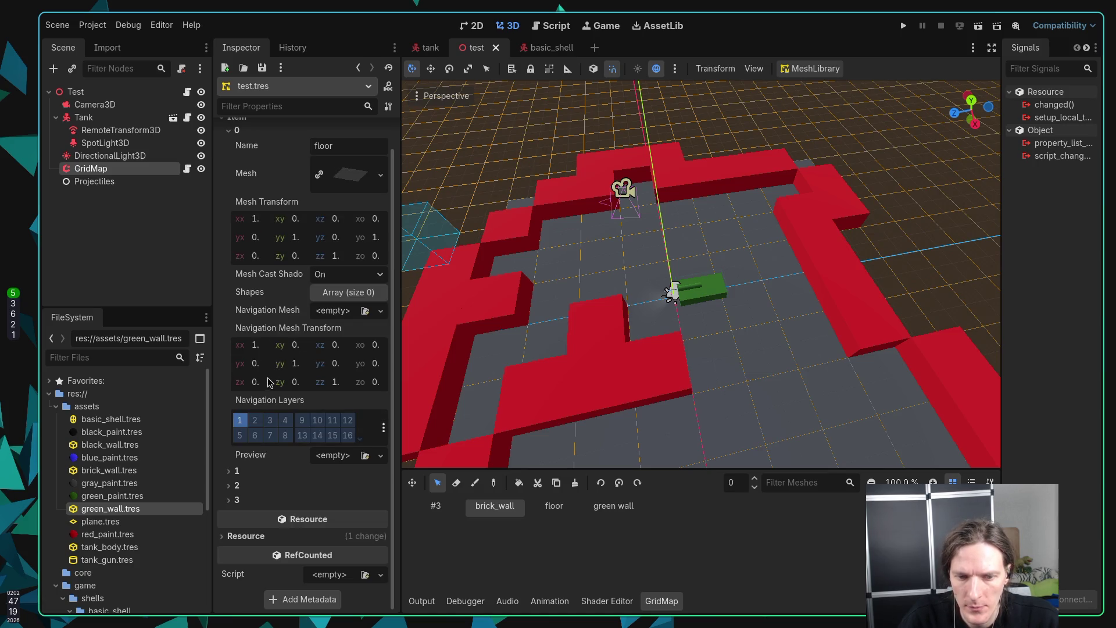
click(232, 498)
click(327, 516)
text(lack wall)
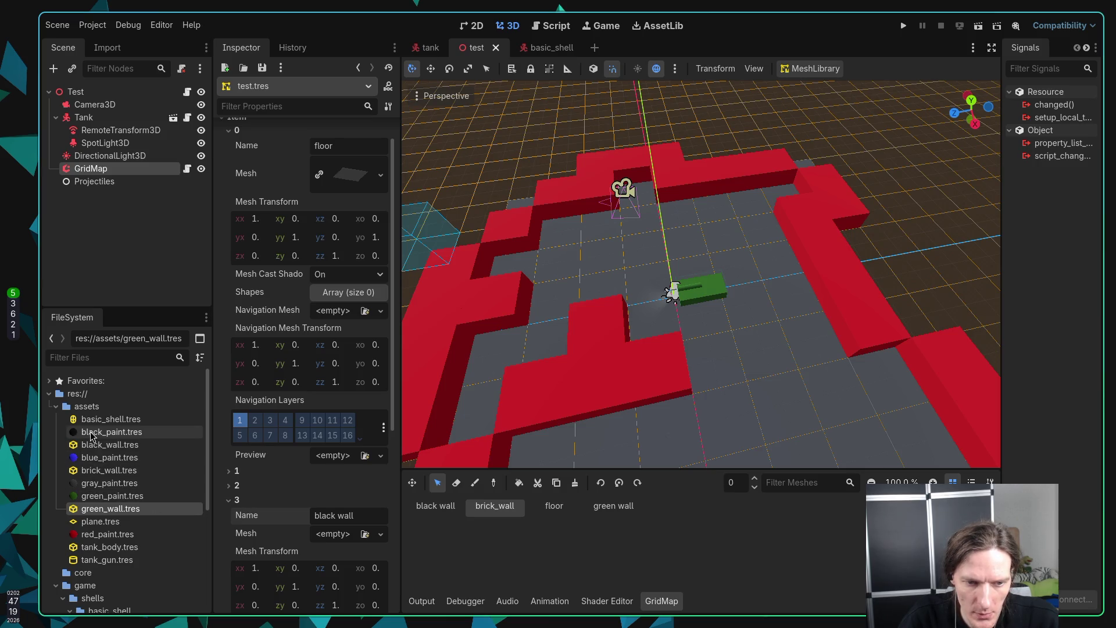
mouse_move(96, 445)
mouse_down()
mouse_move(99, 470)
mouse_move(315, 536)
mouse_up()
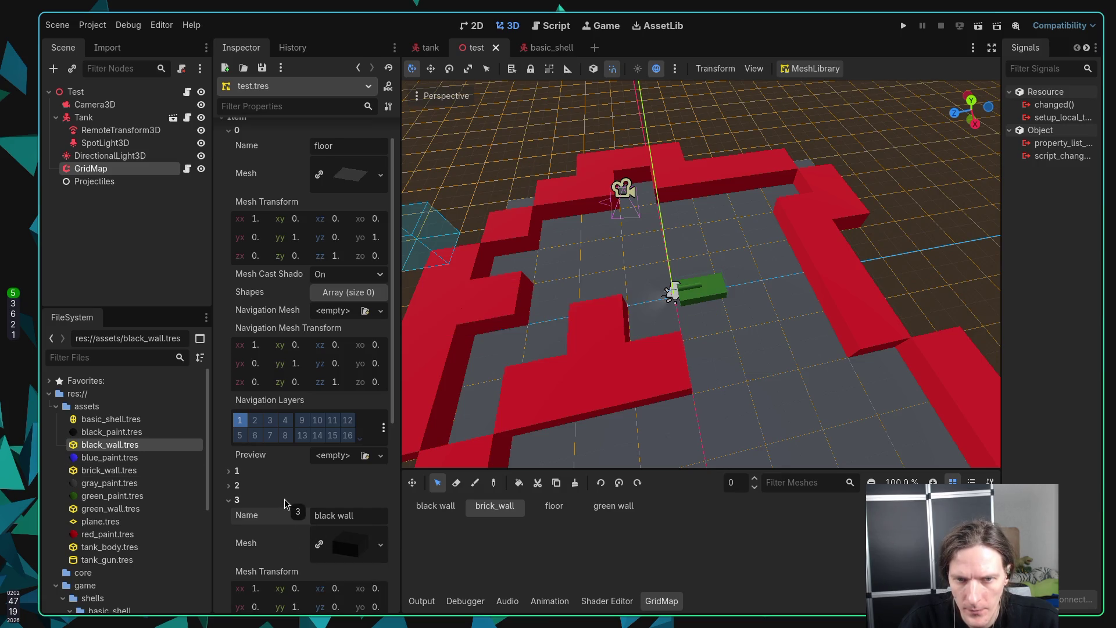
scroll(285, 503, up, 1)
click(241, 503)
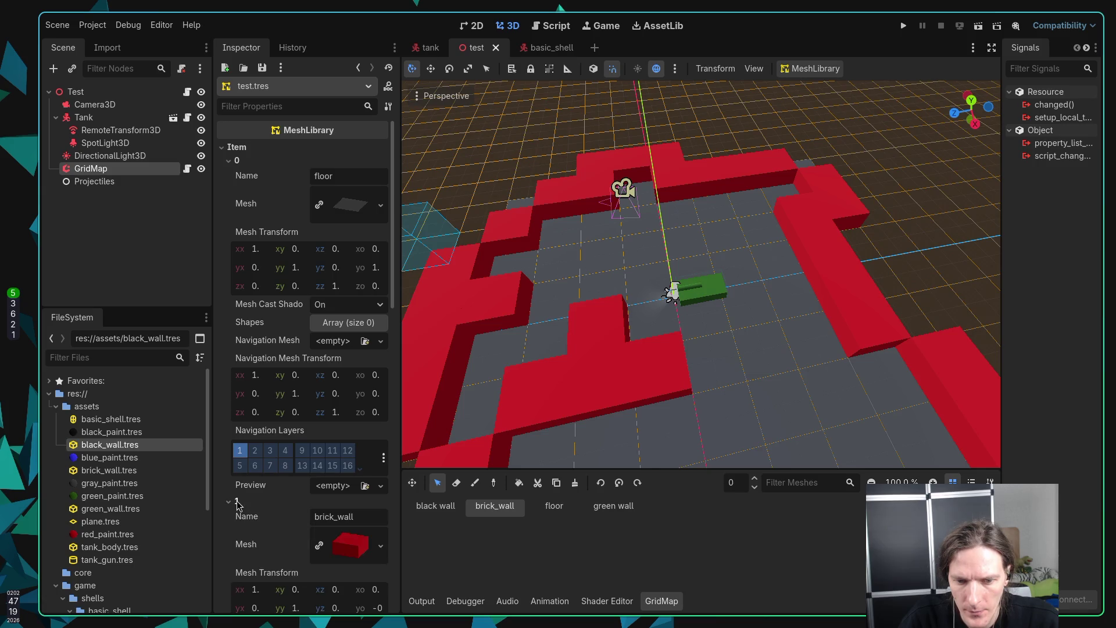
Step: Set brick_wall's Navigation Mesh Transform Y origin to -0.5
scroll(244, 507, down, 4)
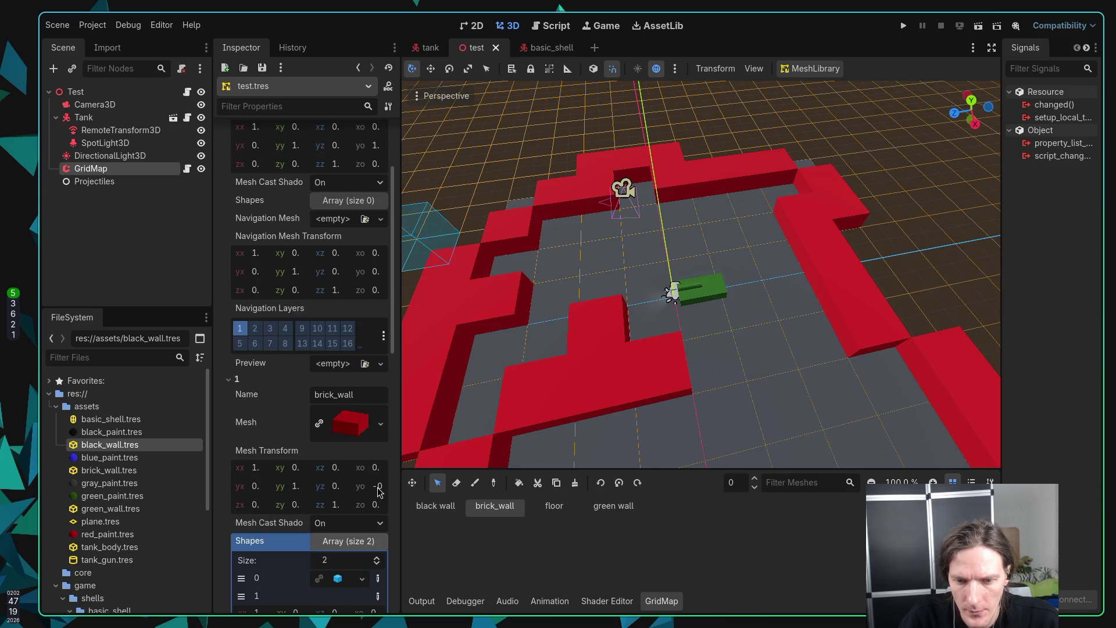
scroll(438, 401, down, 3)
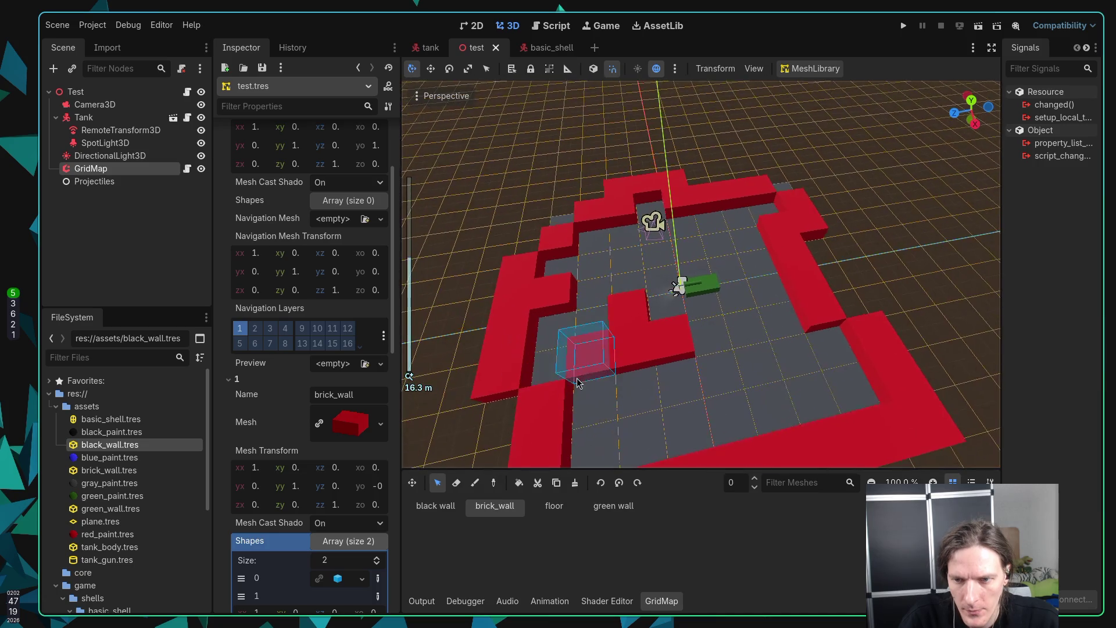
scroll(254, 407, down, 3)
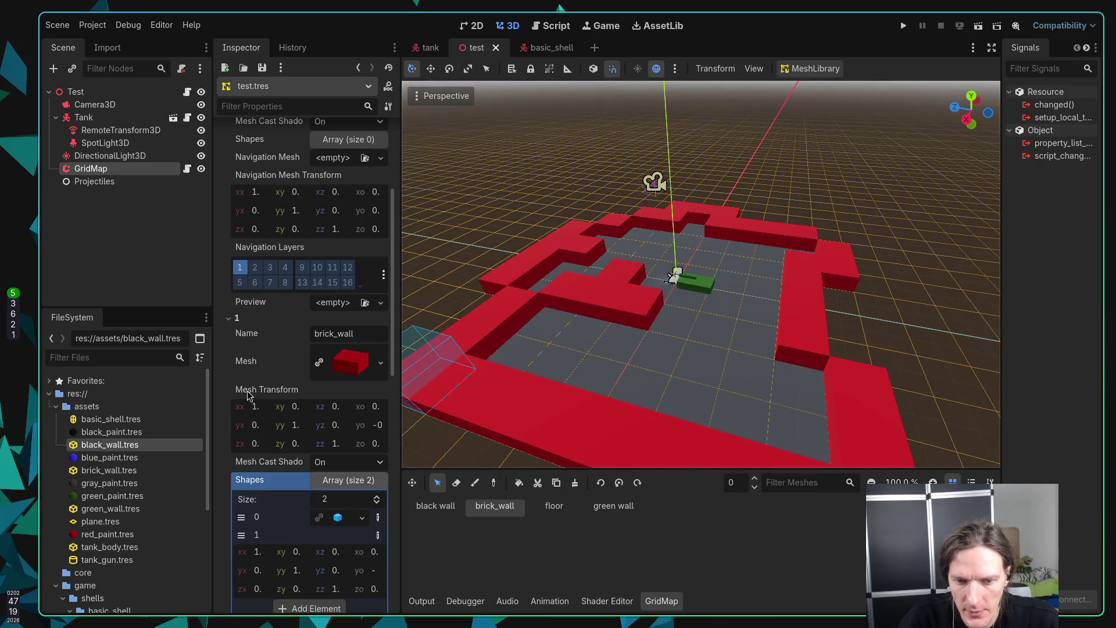
scroll(366, 437, down, 2)
click(375, 438)
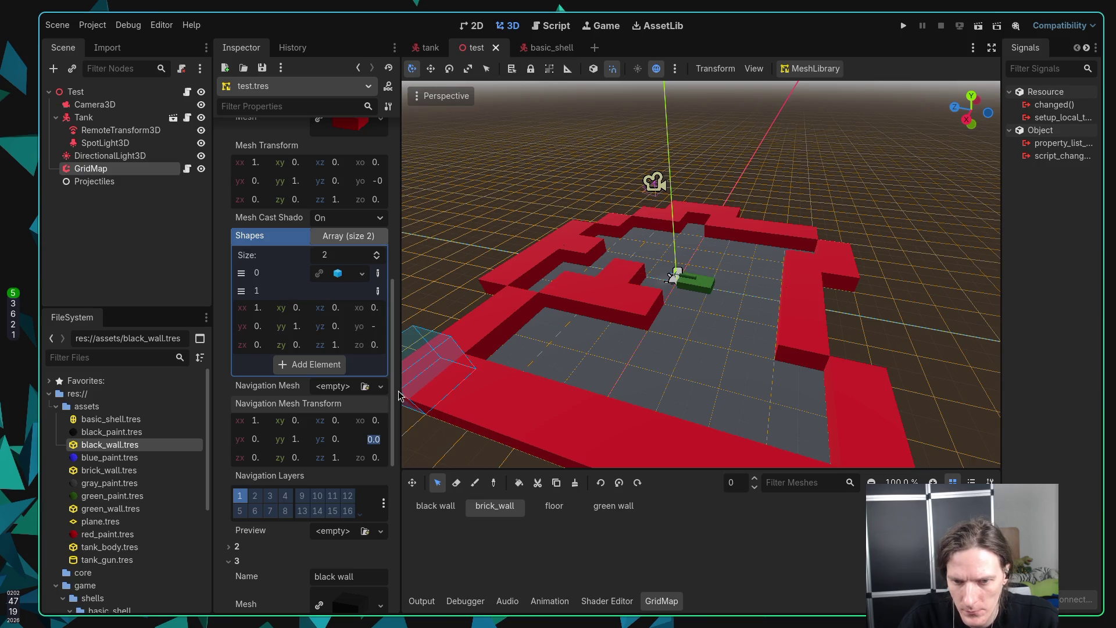
drag(401, 387, 440, 388)
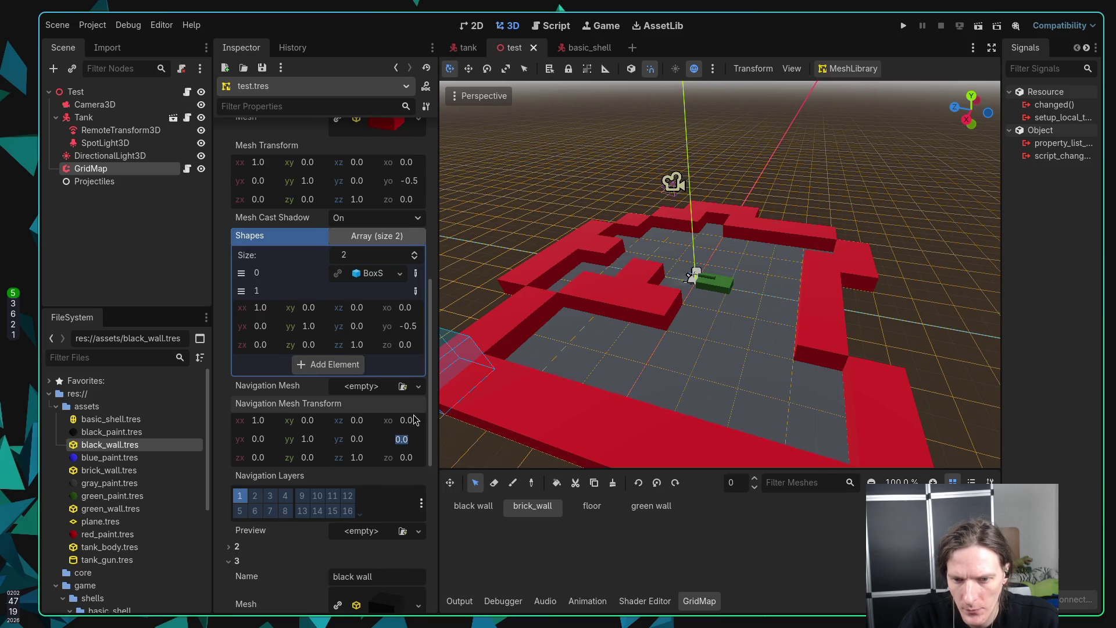
text(0)
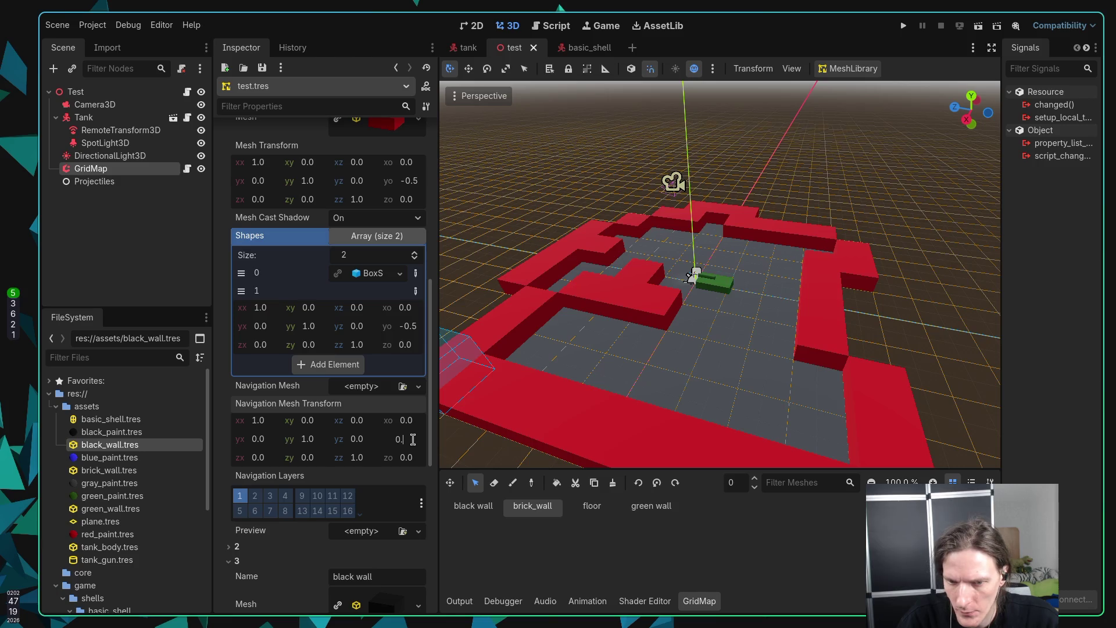
key(Return)
click(410, 439)
key(Left)
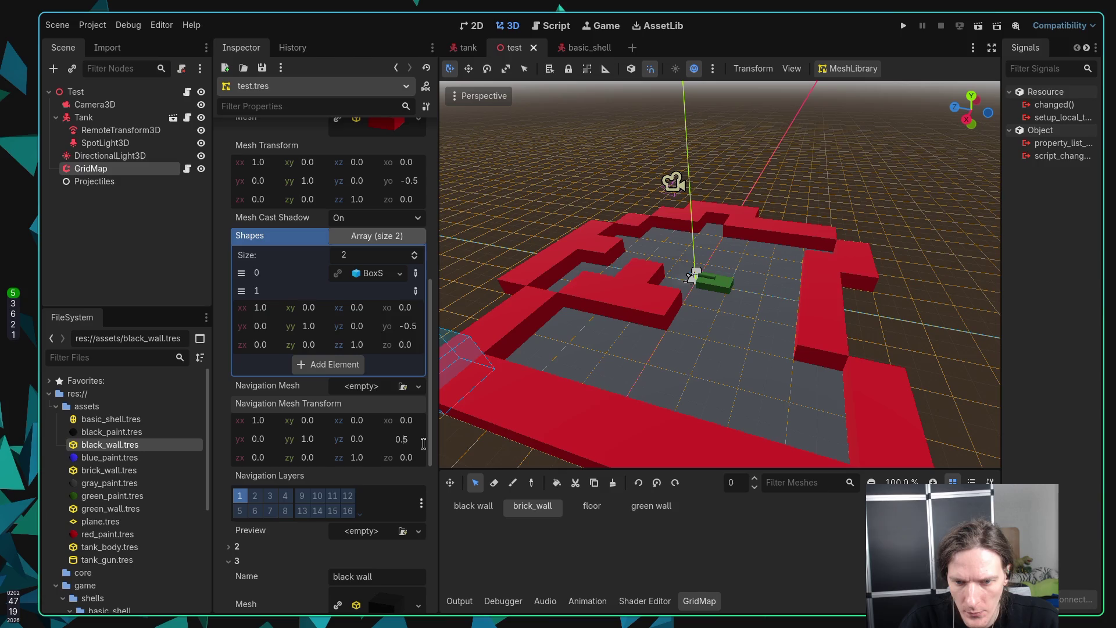
key(Home)
text(-)
key(Return)
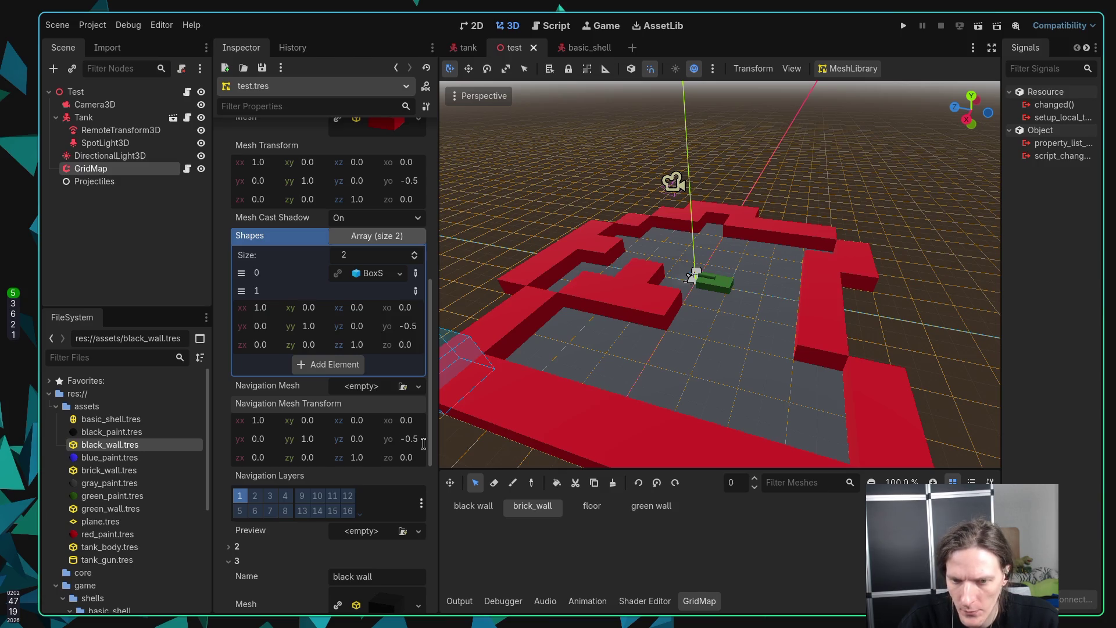
Step: Keep brick_wall's collision shape transform Y origin at -0.5
scroll(300, 415, up, 3)
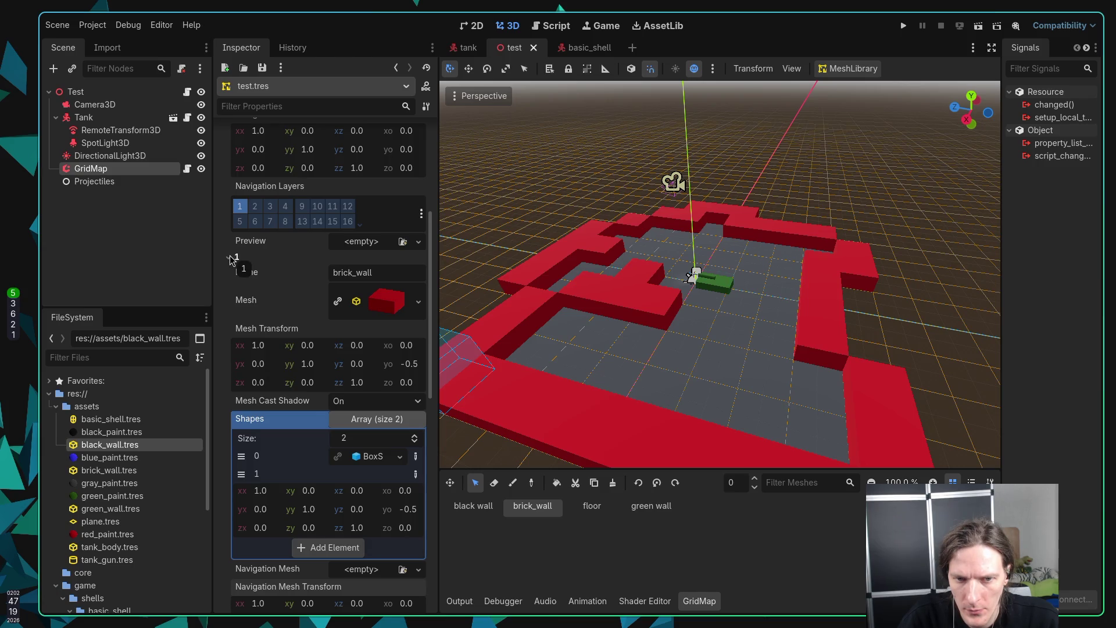
click(409, 510)
key(Return)
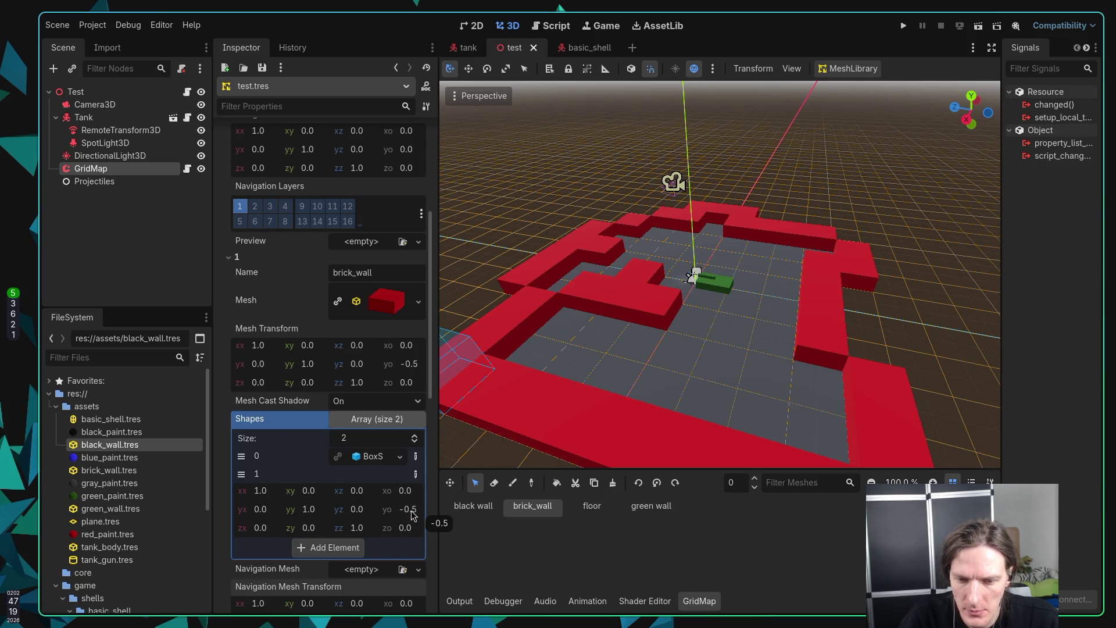
click(407, 509)
key(BackSpace)
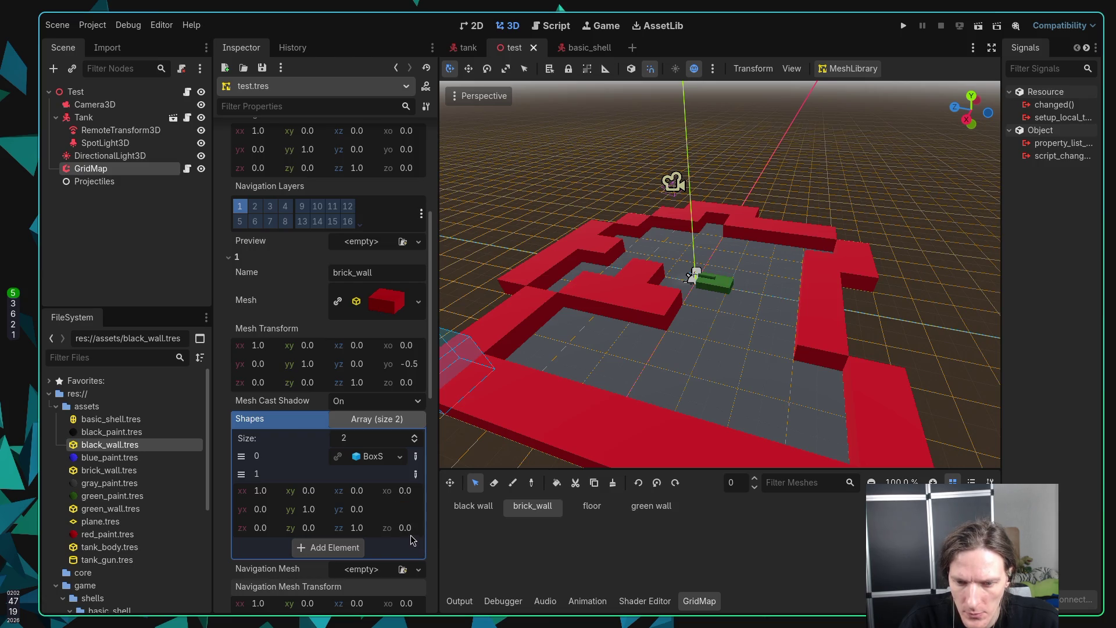
click(416, 490)
key(BackSpace)
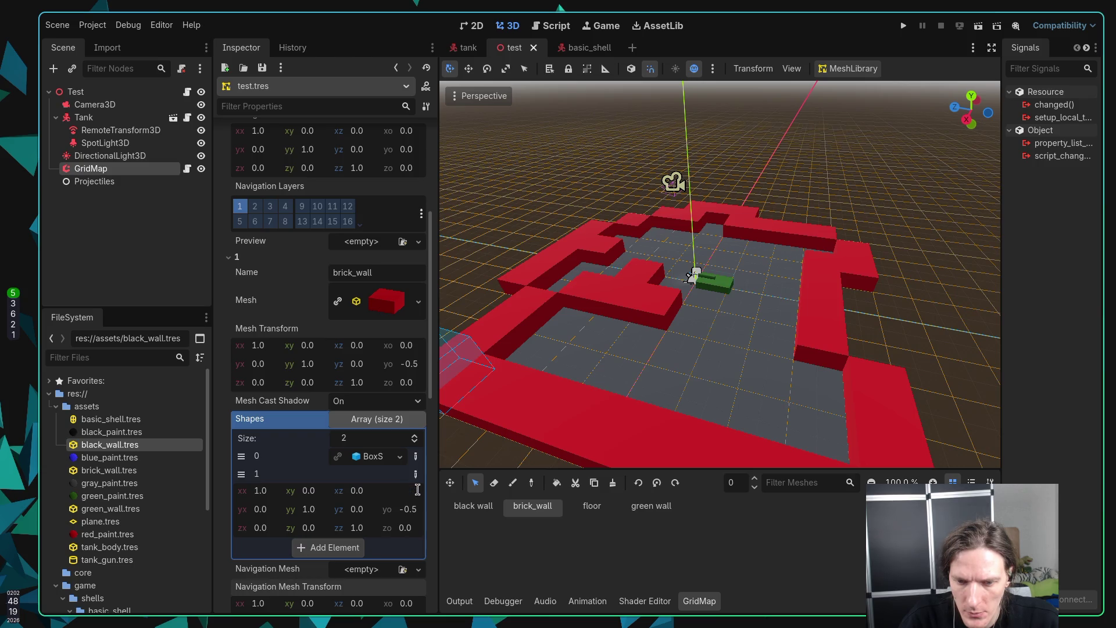
key(Escape)
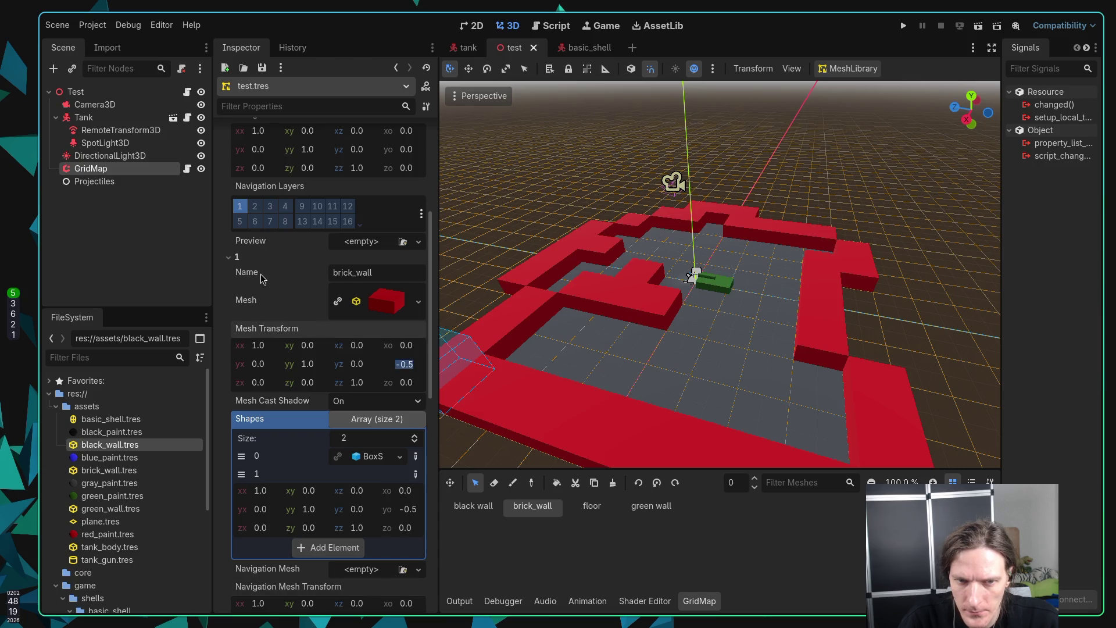
Step: Set the black wall's Mesh Transform Y origin to -0.5
click(236, 258)
click(409, 401)
text(0.5)
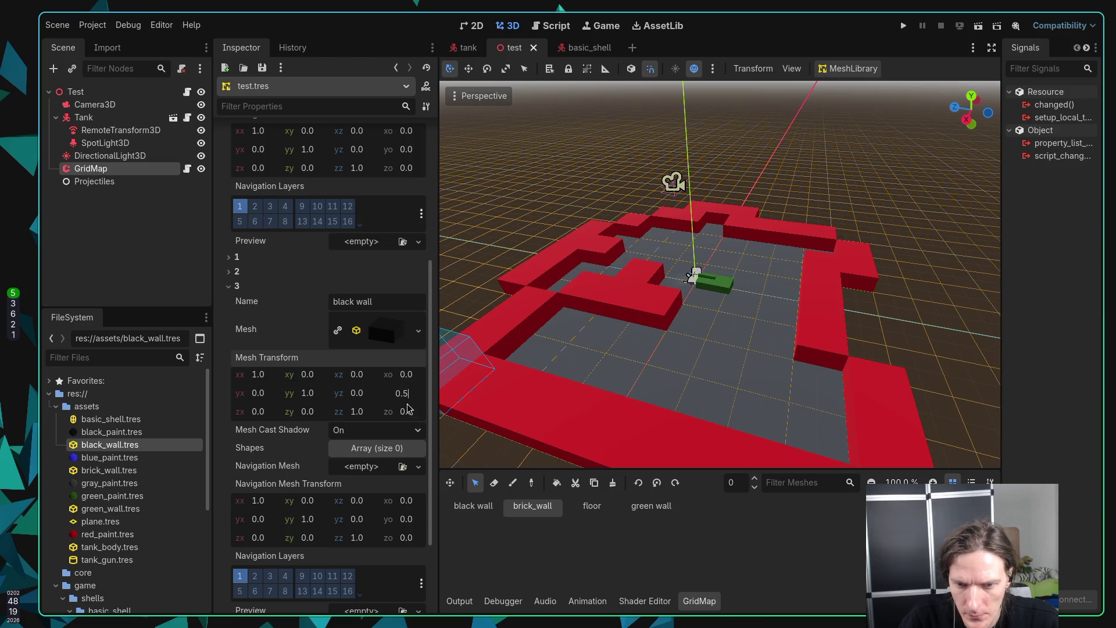
key(Home)
text(-)
key(Return)
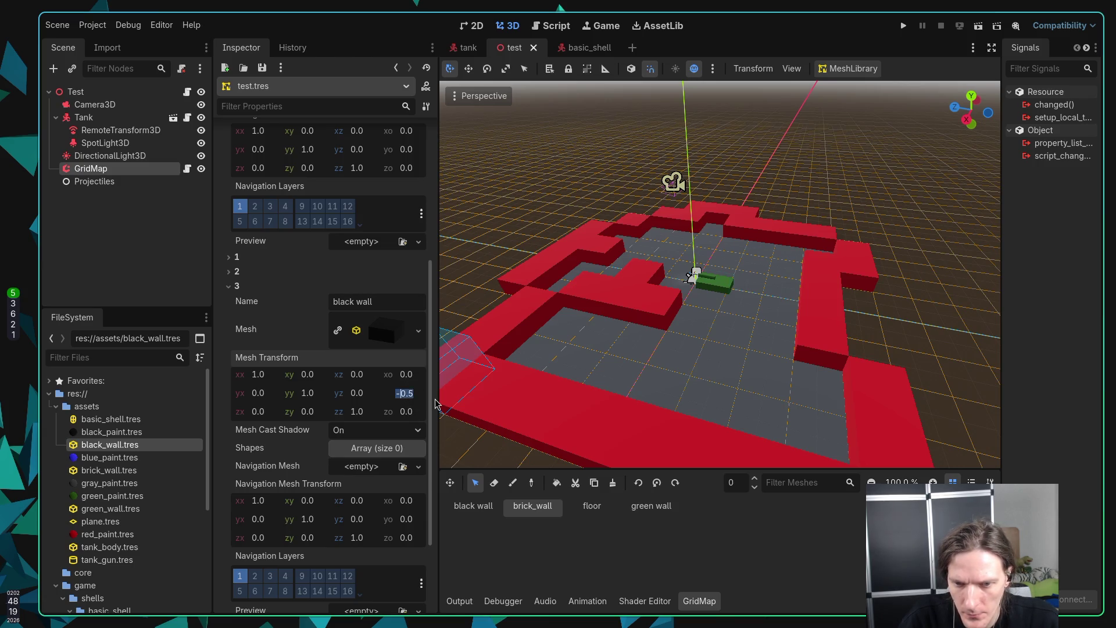
click(406, 375)
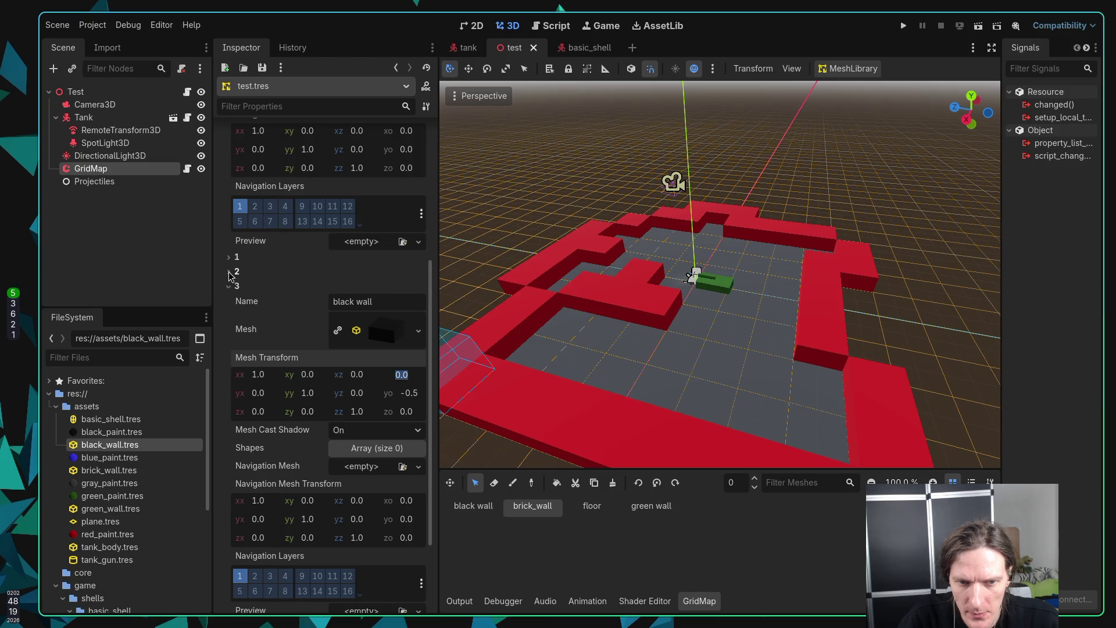
Step: Set the green wall's Mesh Transform Y origin to -0.5
click(228, 286)
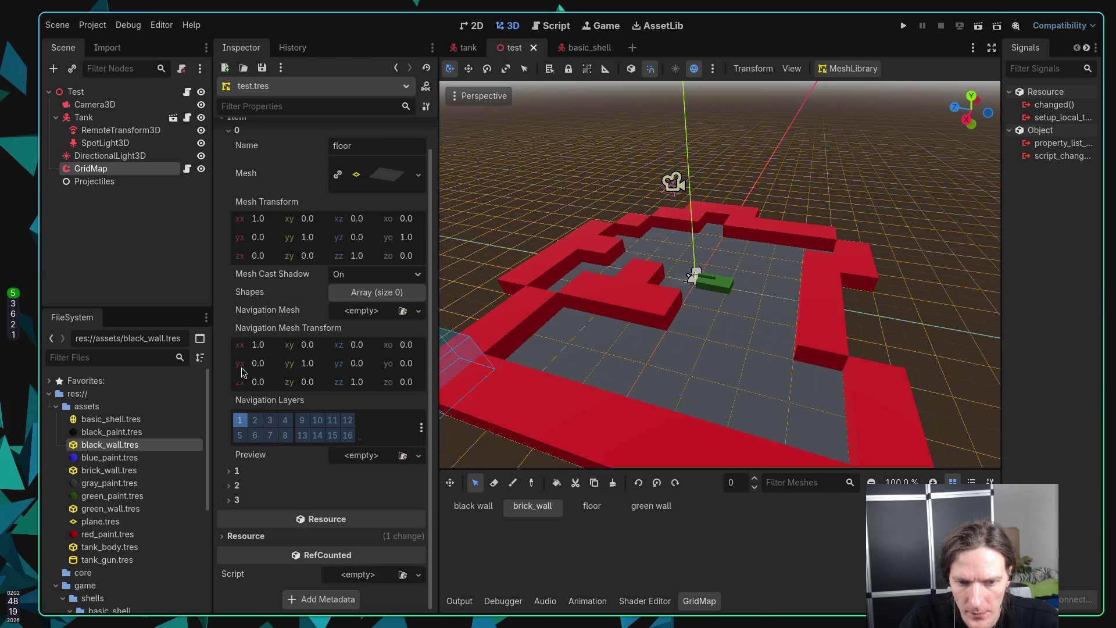
click(229, 485)
scroll(349, 488, down, 3)
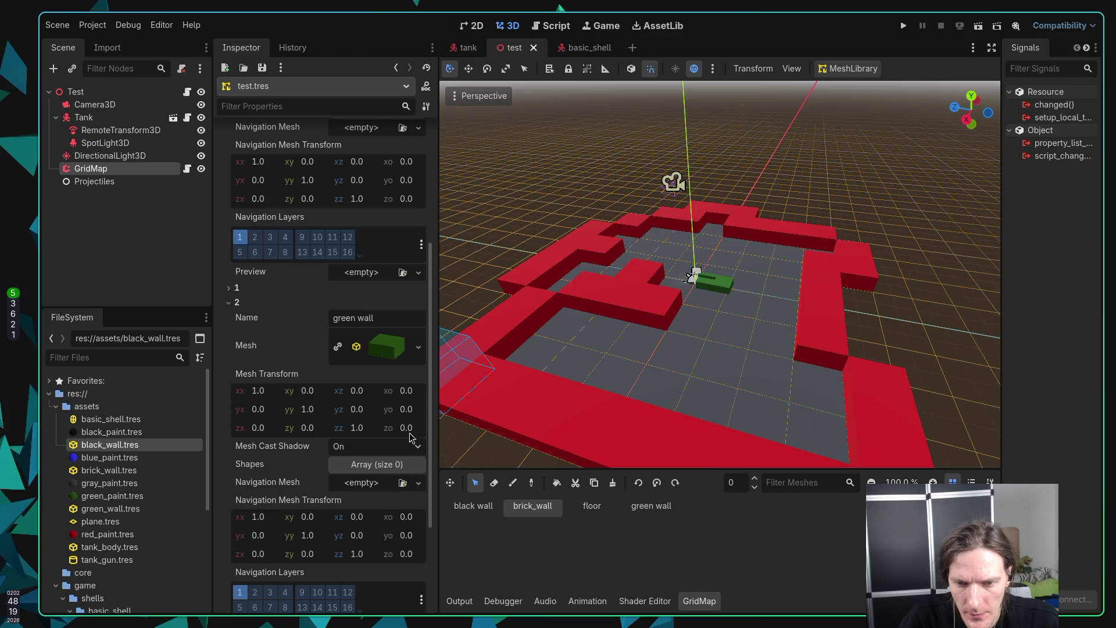
click(410, 409)
text(-0.5)
click(407, 392)
click(233, 302)
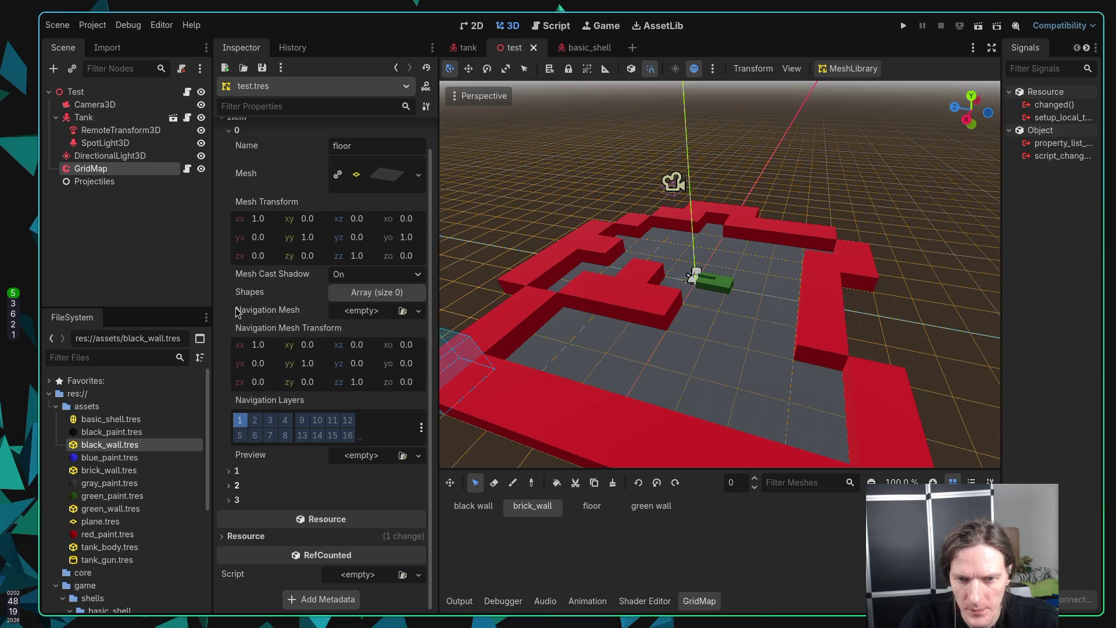
Step: Run the game and fire at the red walls until the top one turns green
key(F5)
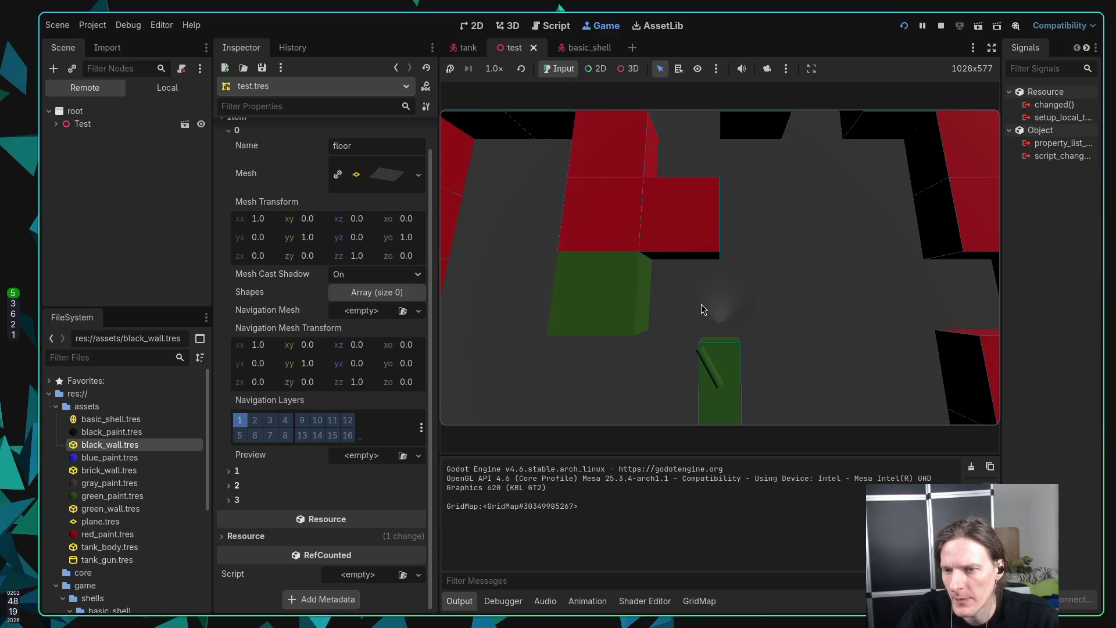
key(Left)
key(space)
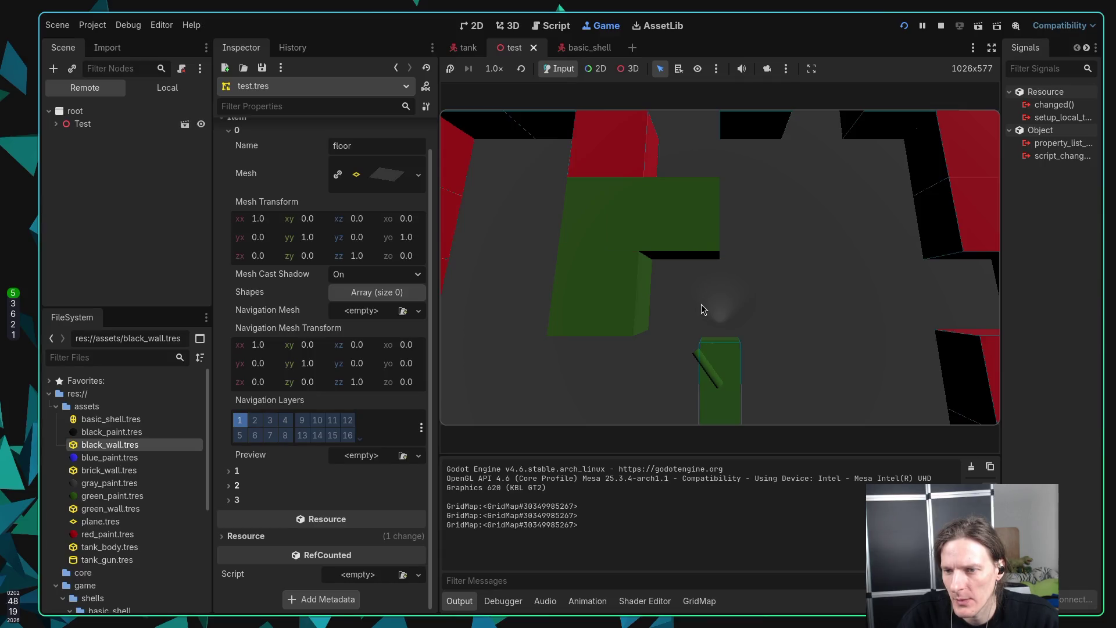
key(Left)
key(space)
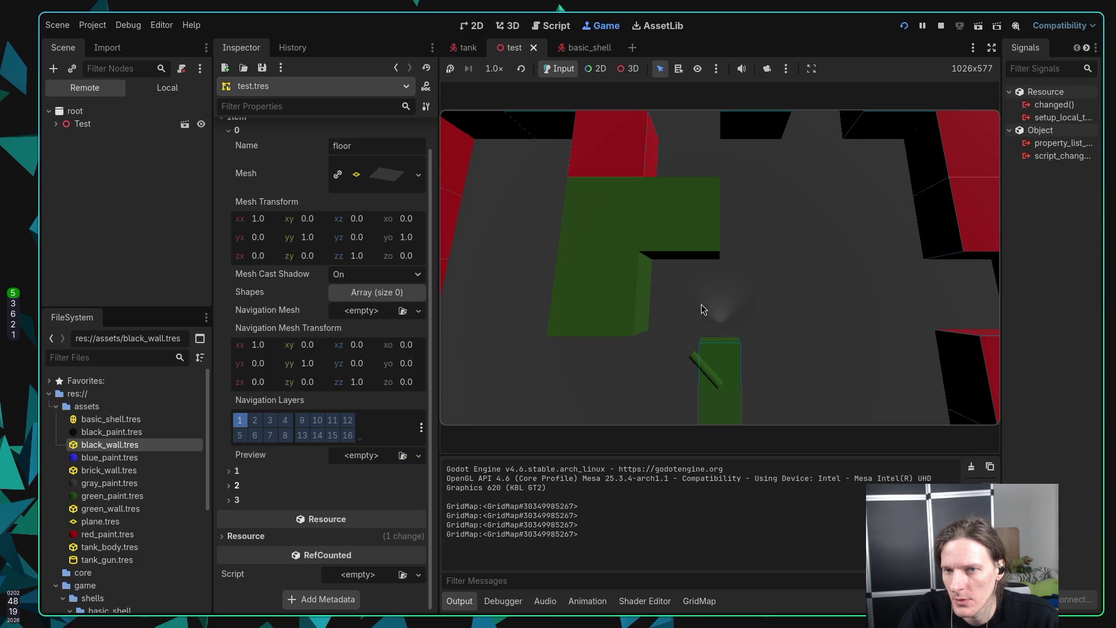
key(Right)
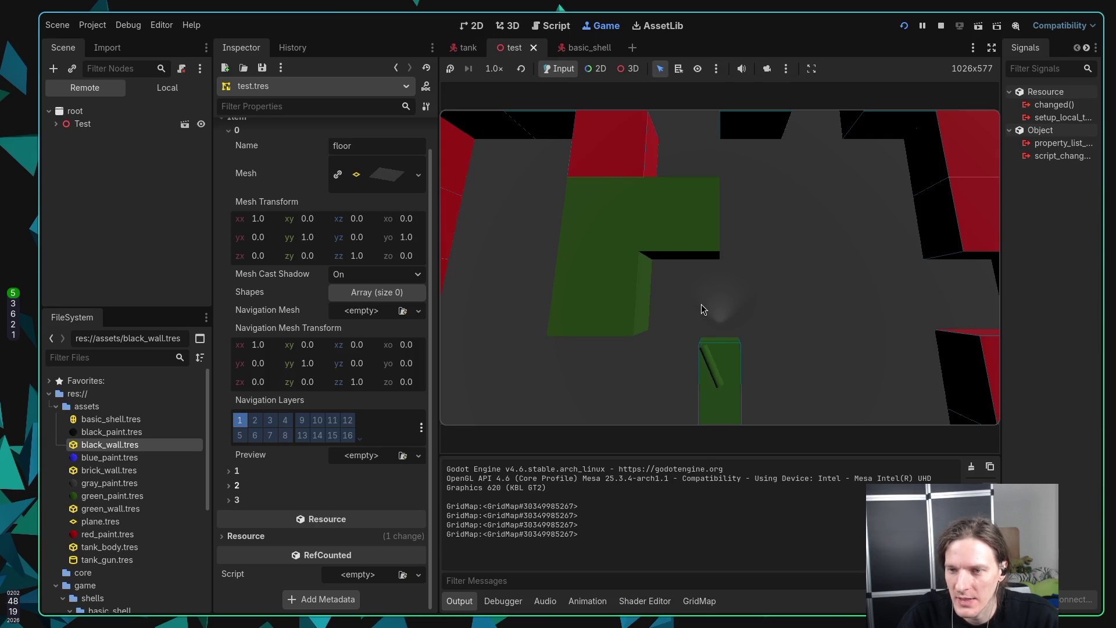
key(space)
key(Left)
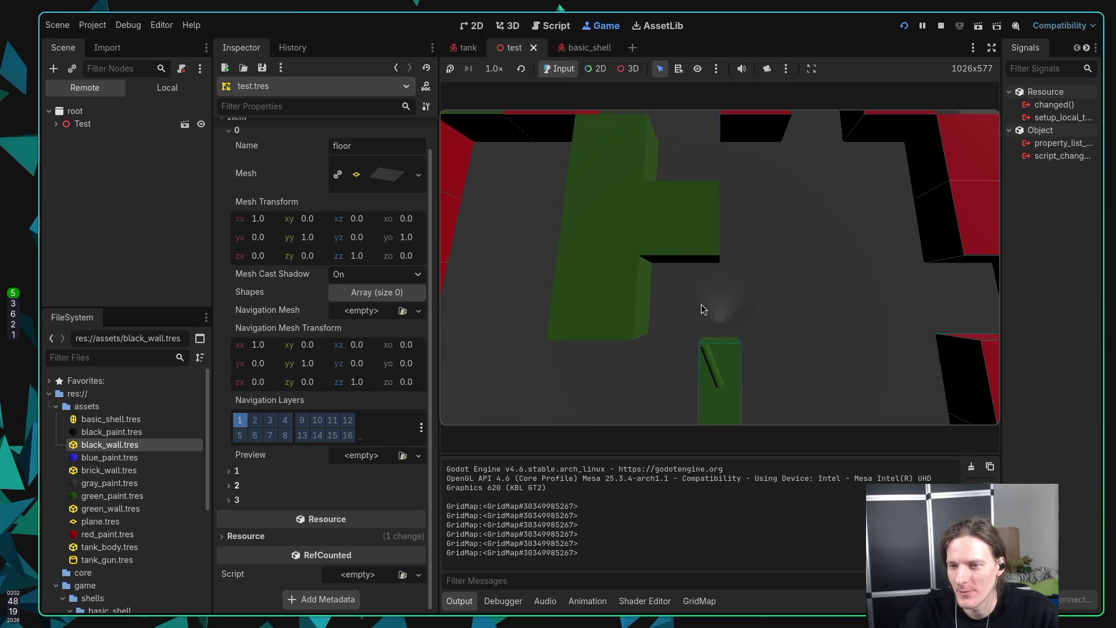
Step: Drive the tank forward and around through the maze along the walls
key(Up)
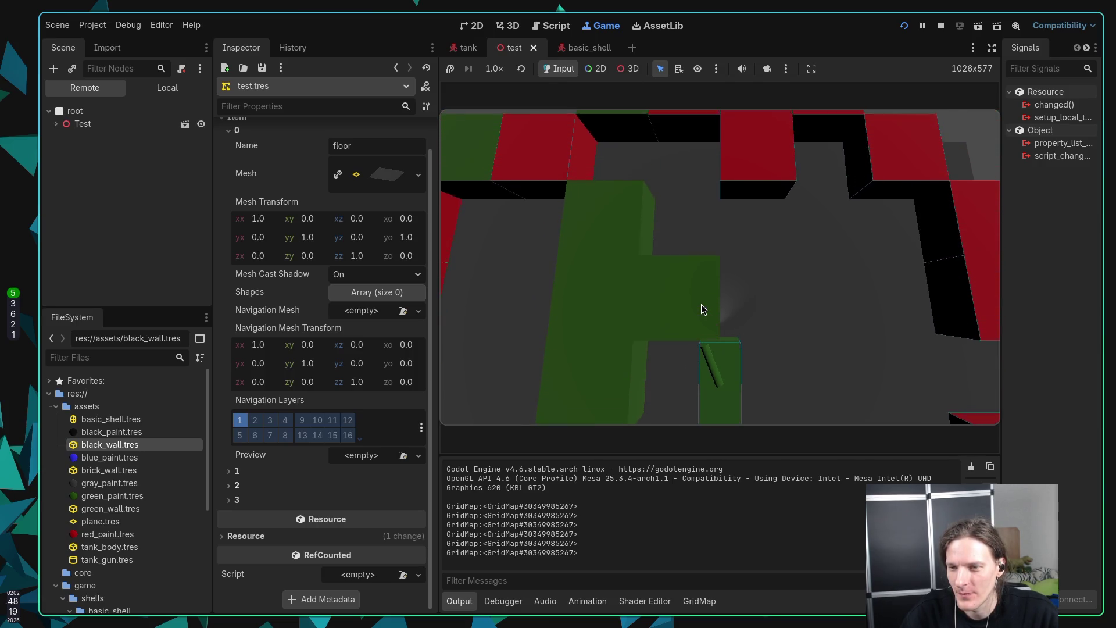
key(Right)
key(Up)
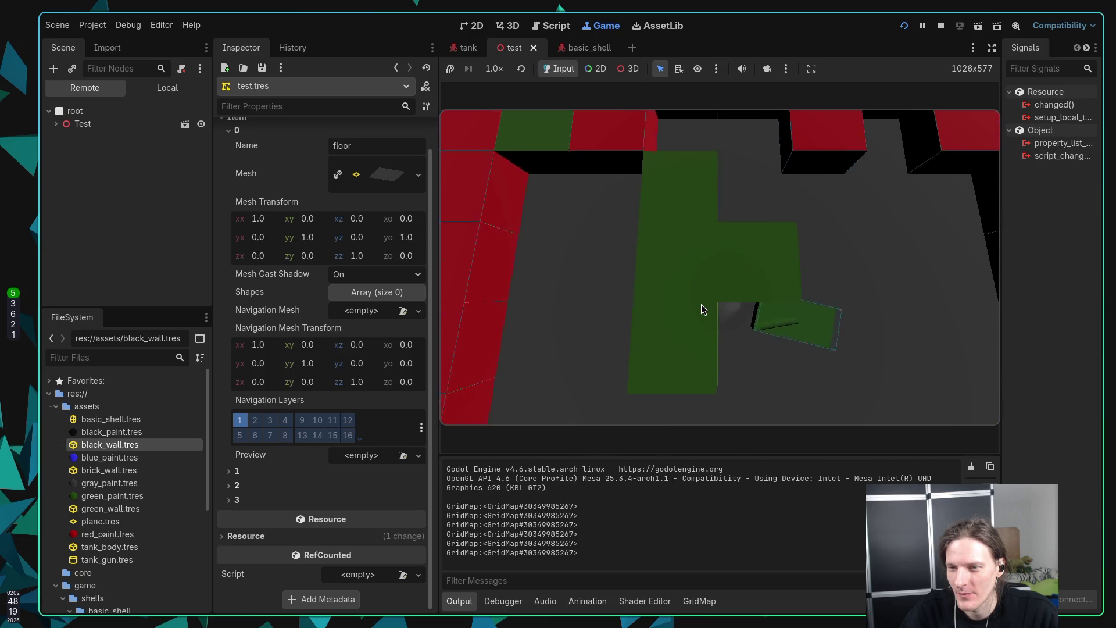
key(Up)
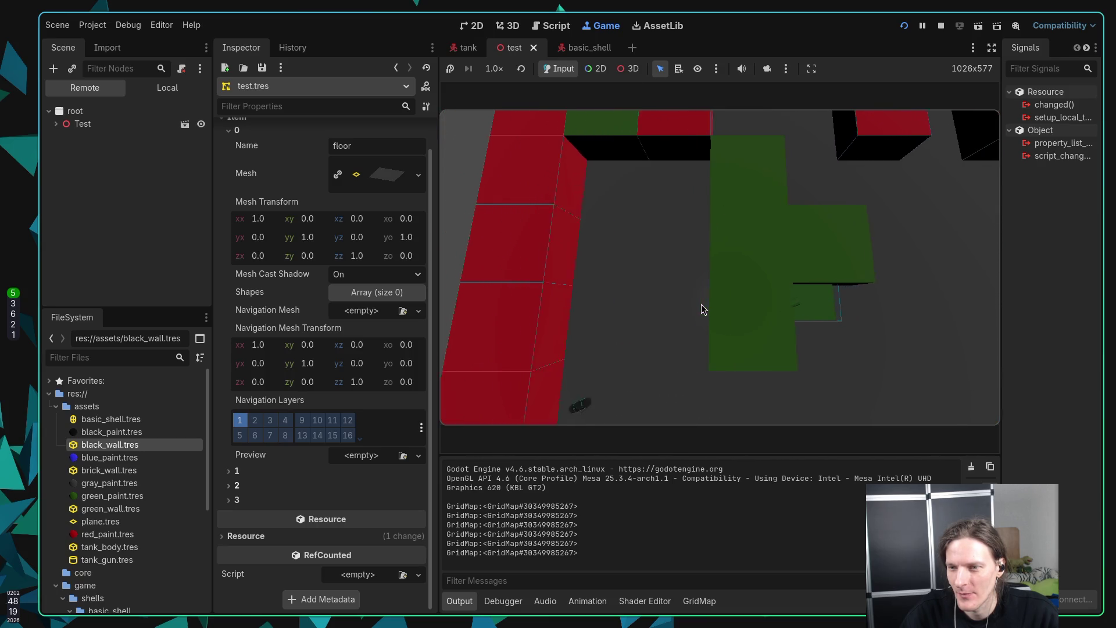
key(Up)
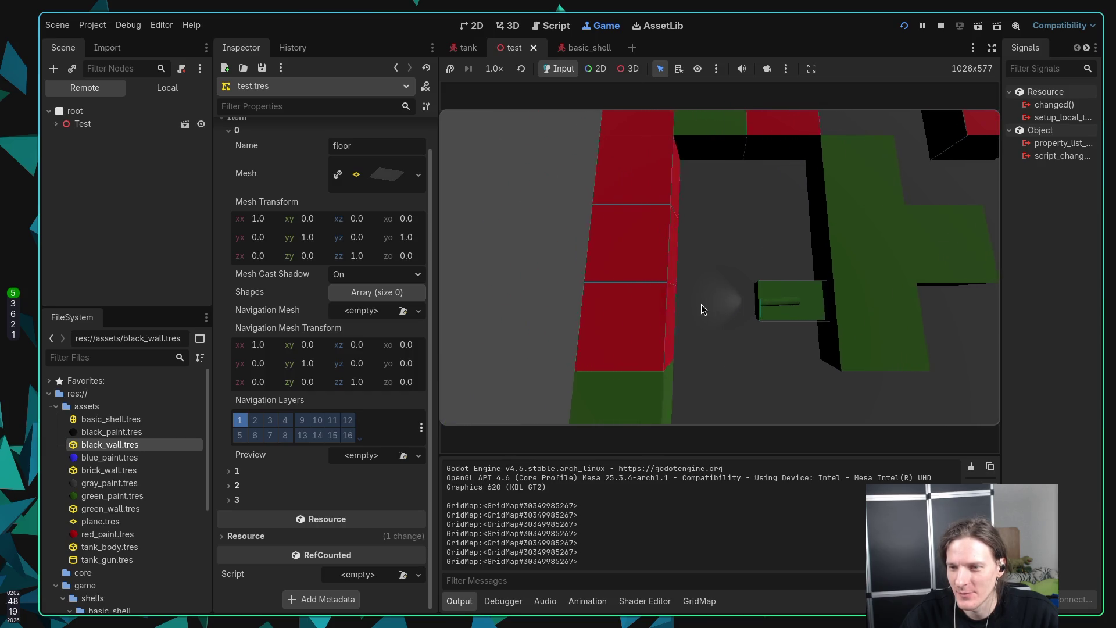
key(Up)
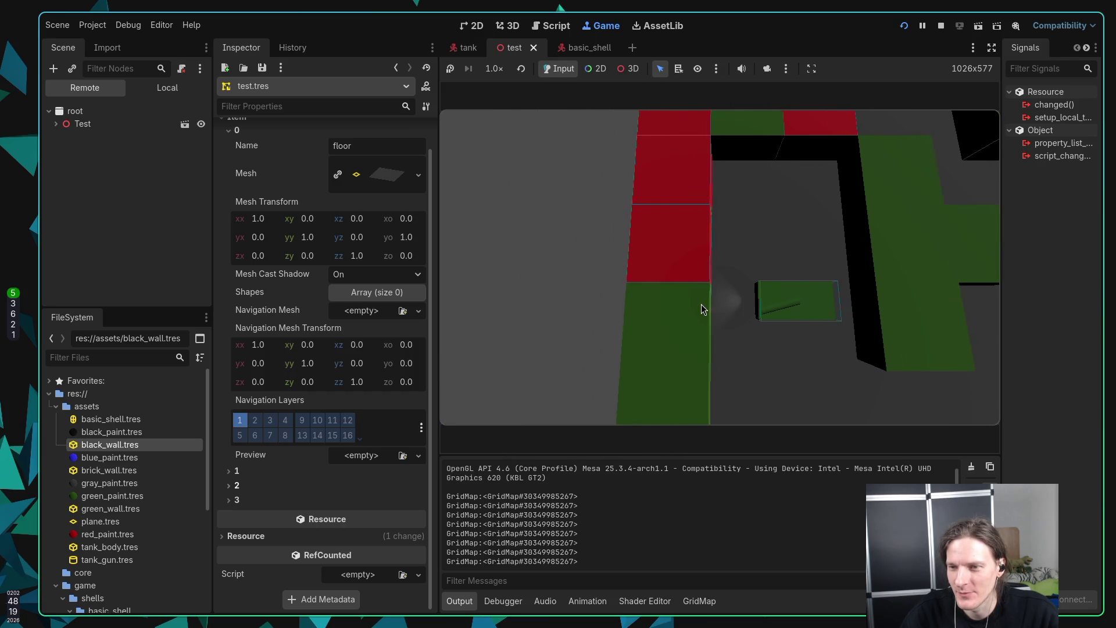
Step: Shoot at another red wall tile, drive on, then stop the game
key(Left)
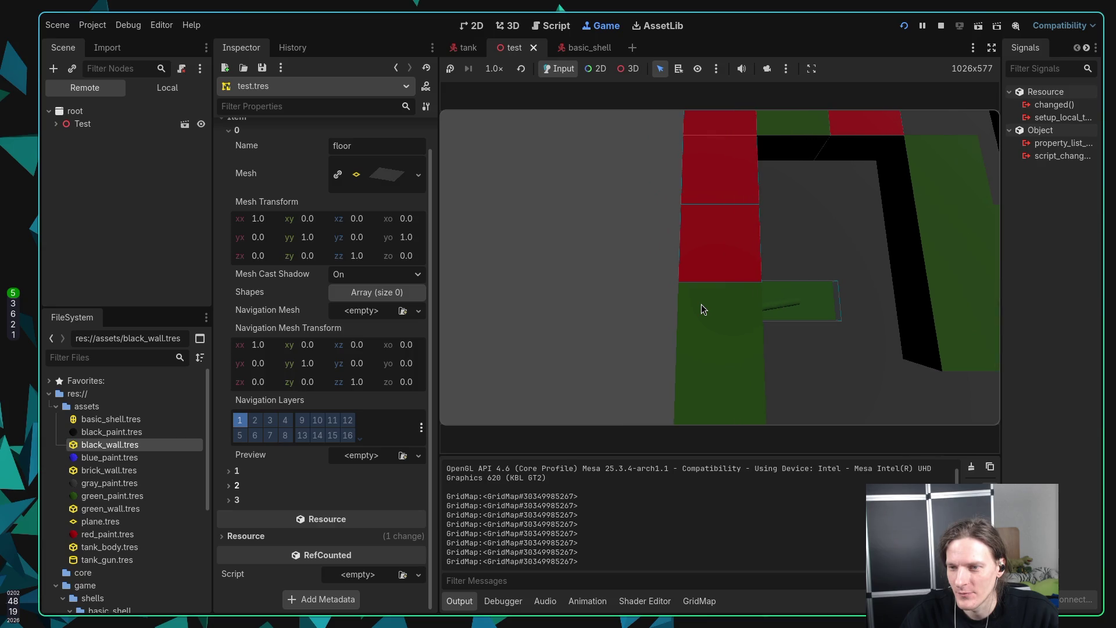
key(space)
key(Up)
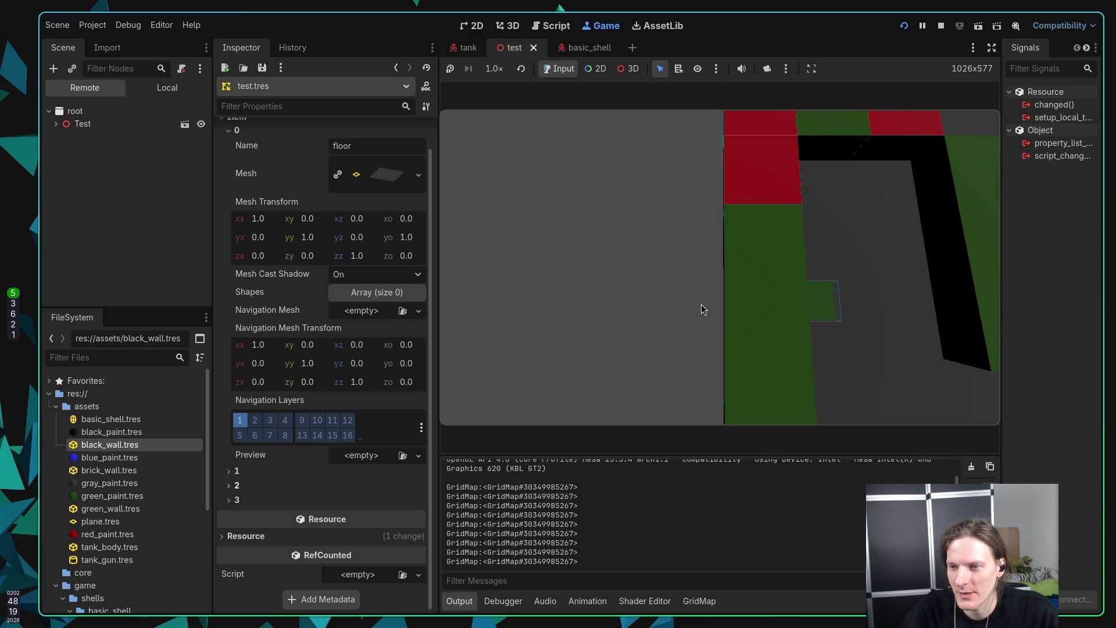
key(Up)
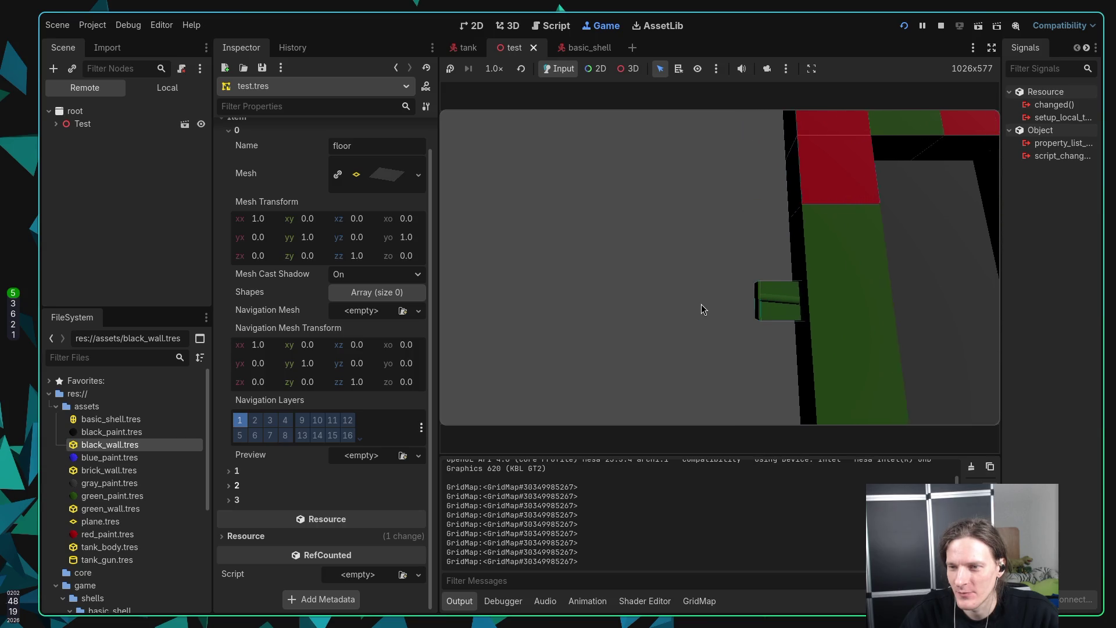
key(Up)
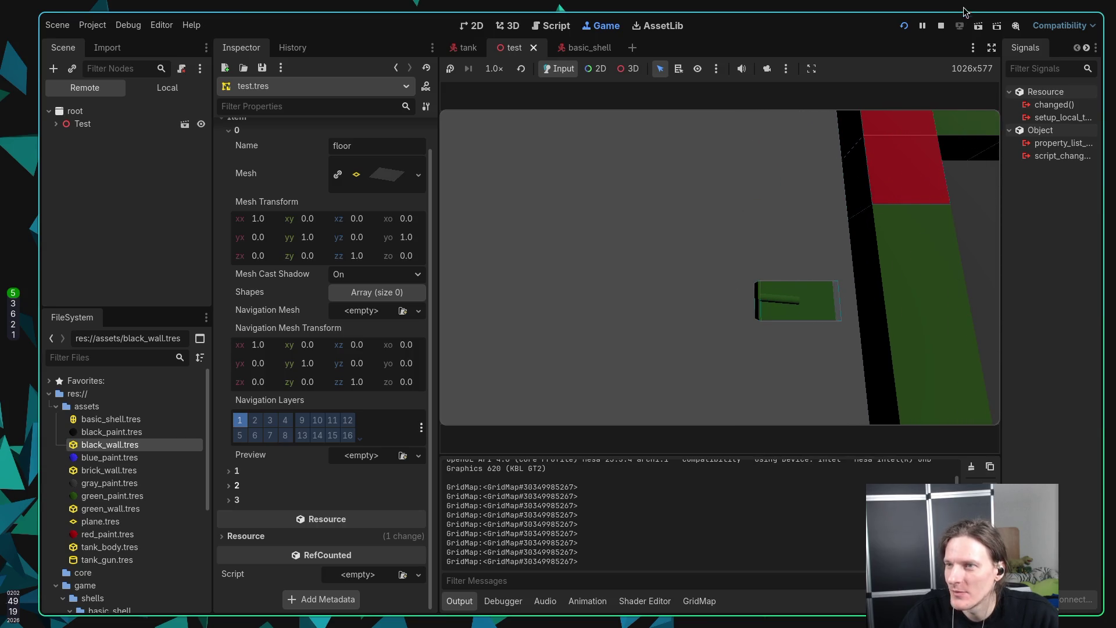
click(942, 26)
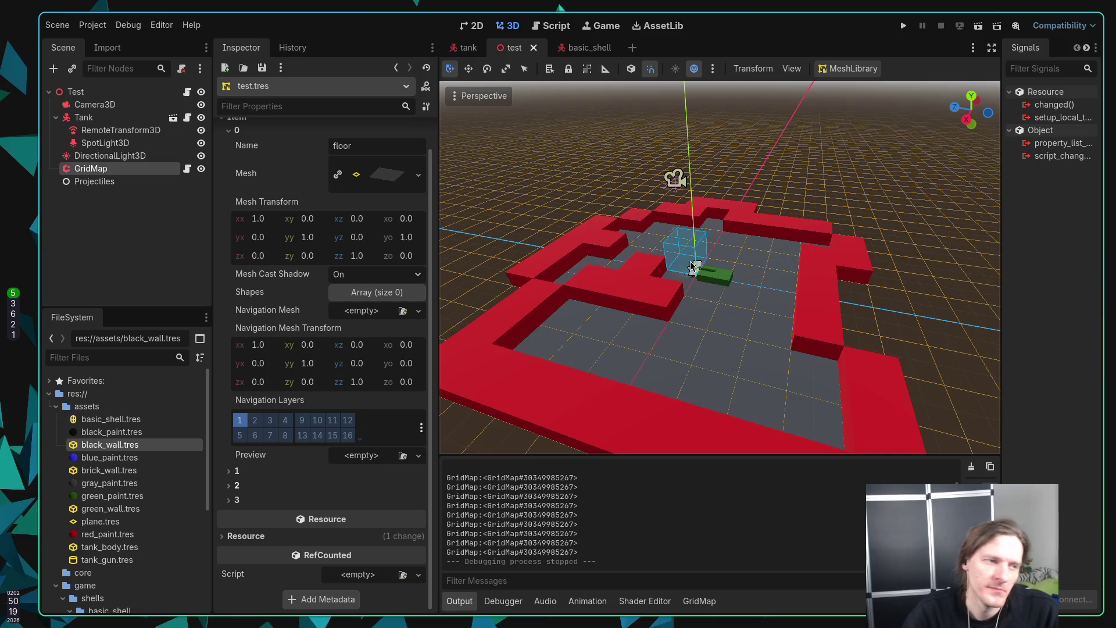
click(132, 269)
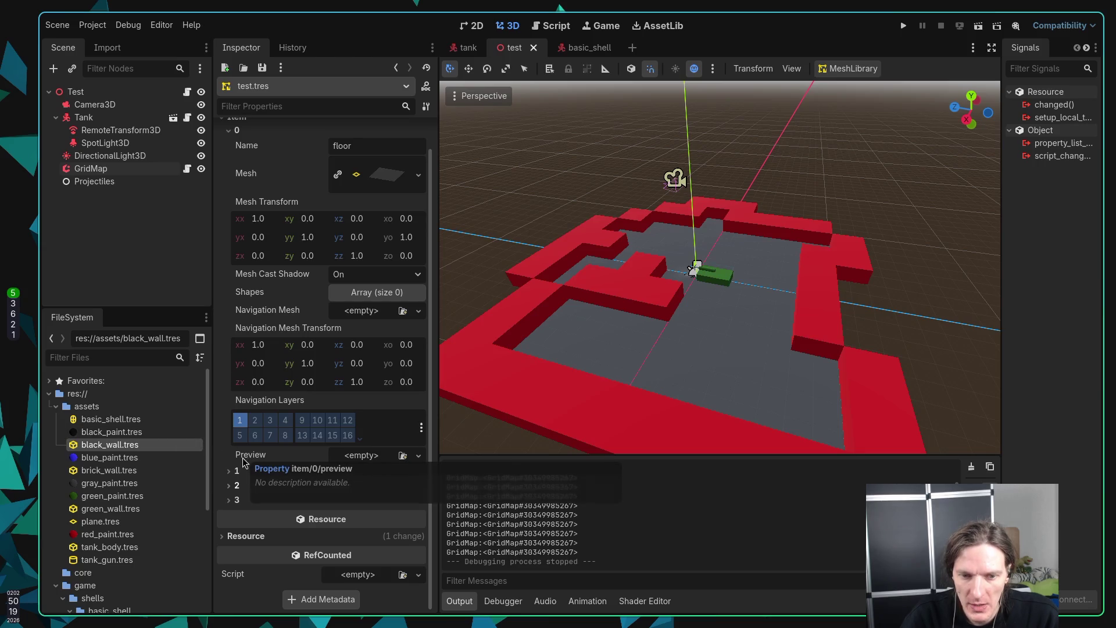
Step: Add a BoxShape to the green wall item with a Y offset of 0.5
click(230, 472)
scroll(229, 468, down, 3)
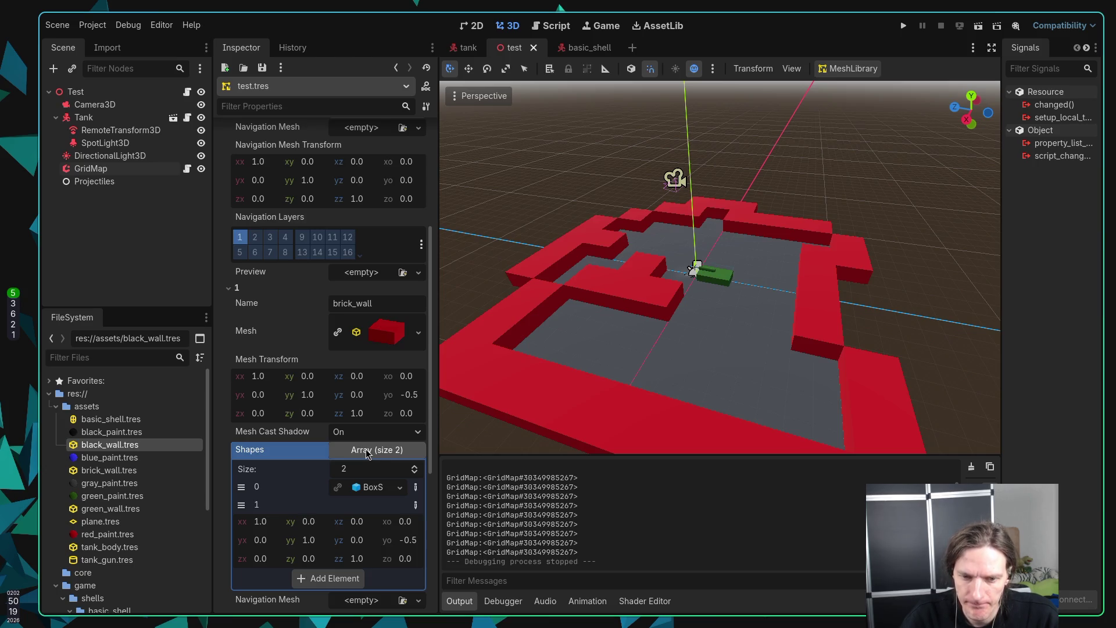
scroll(225, 418, down, 5)
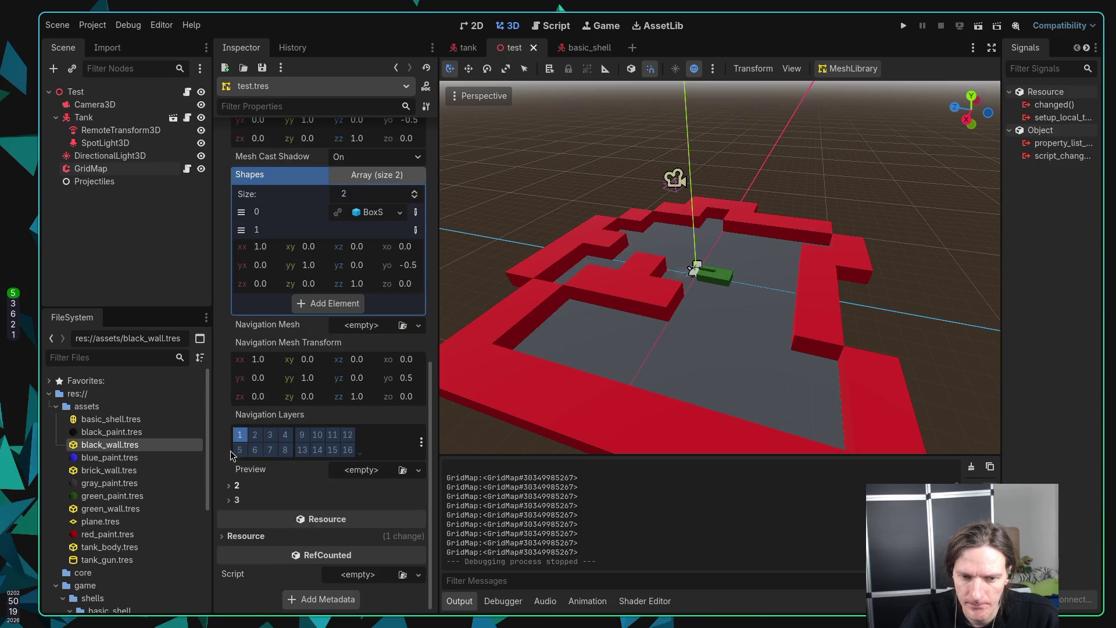
click(230, 486)
scroll(231, 477, down, 5)
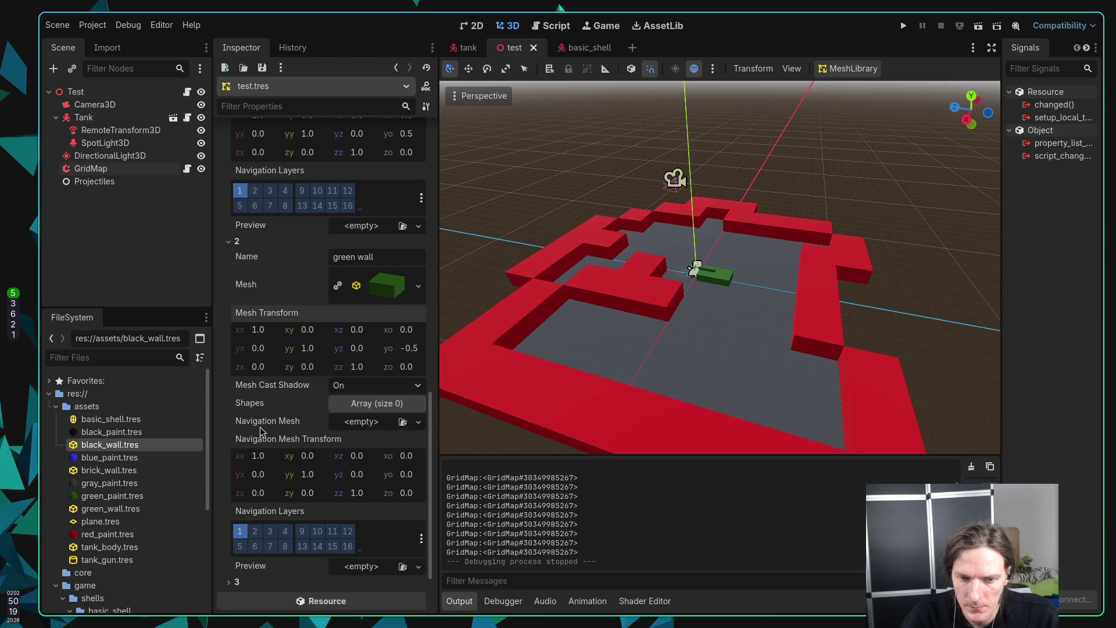
click(357, 404)
click(330, 442)
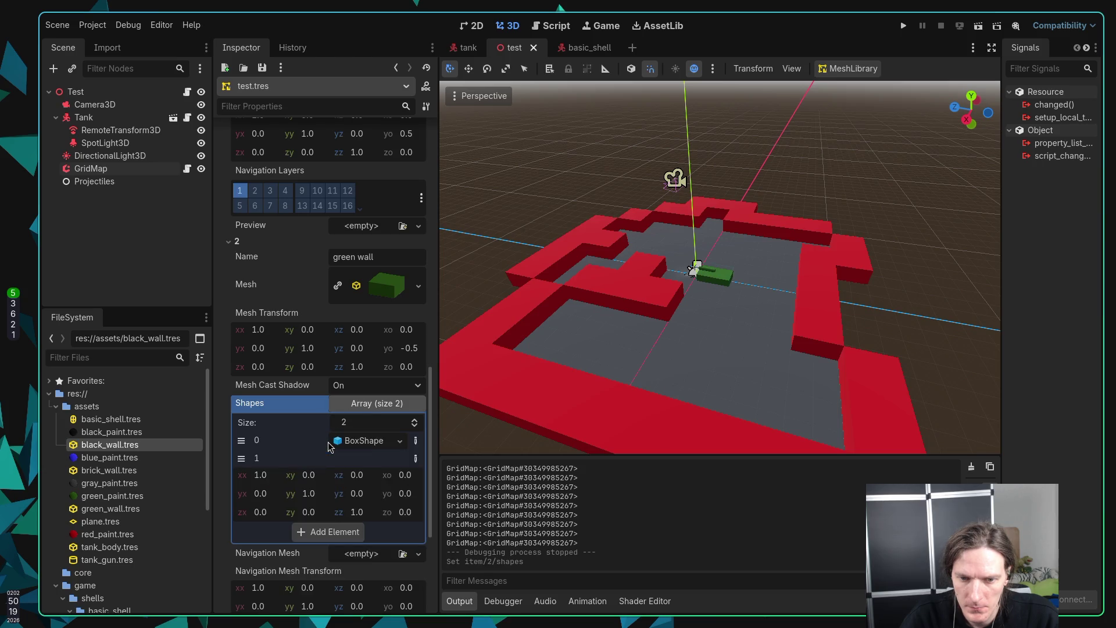
click(409, 493)
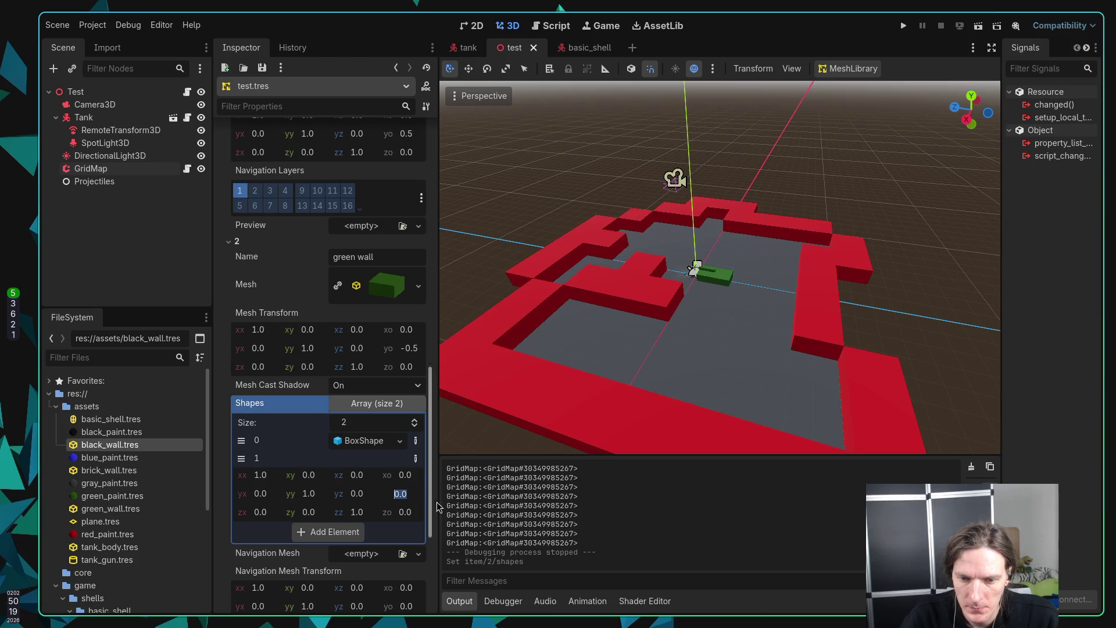
text(0.)
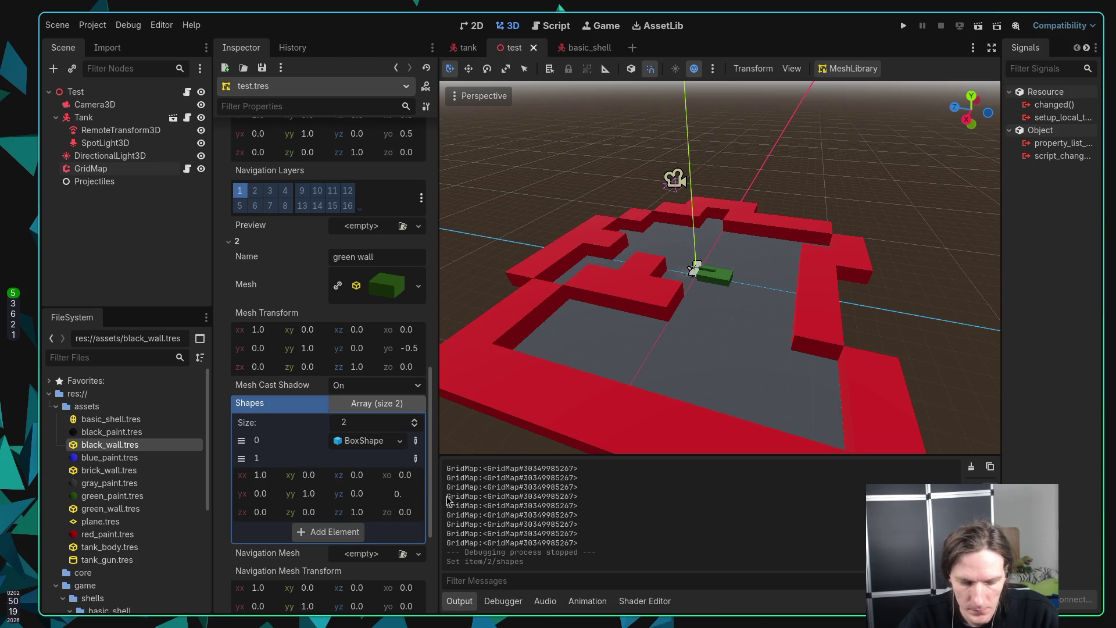
text(5)
key(Return)
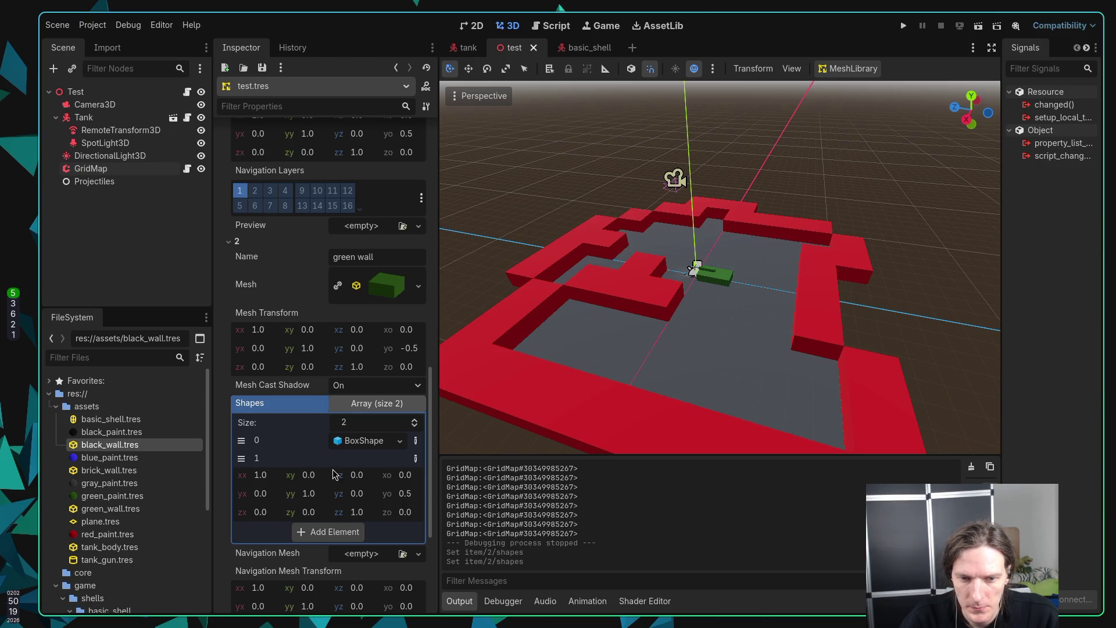
Step: Add a BoxShape to the black wall item with a Y offset of 0.5
scroll(329, 472, down, 1)
scroll(329, 472, down, 3)
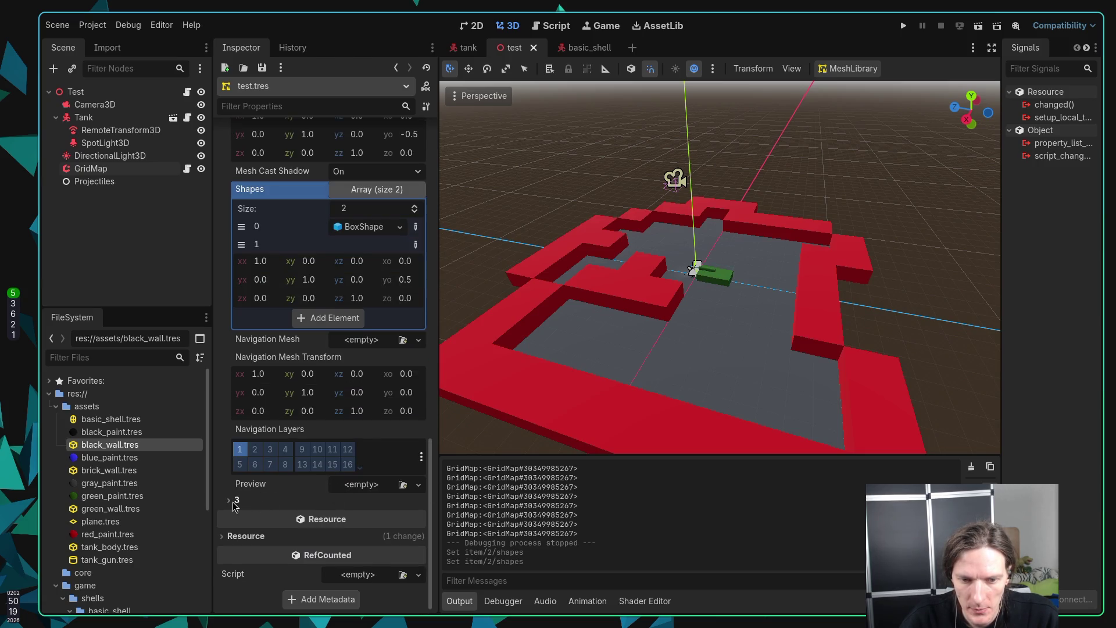
scroll(295, 502, down, 2)
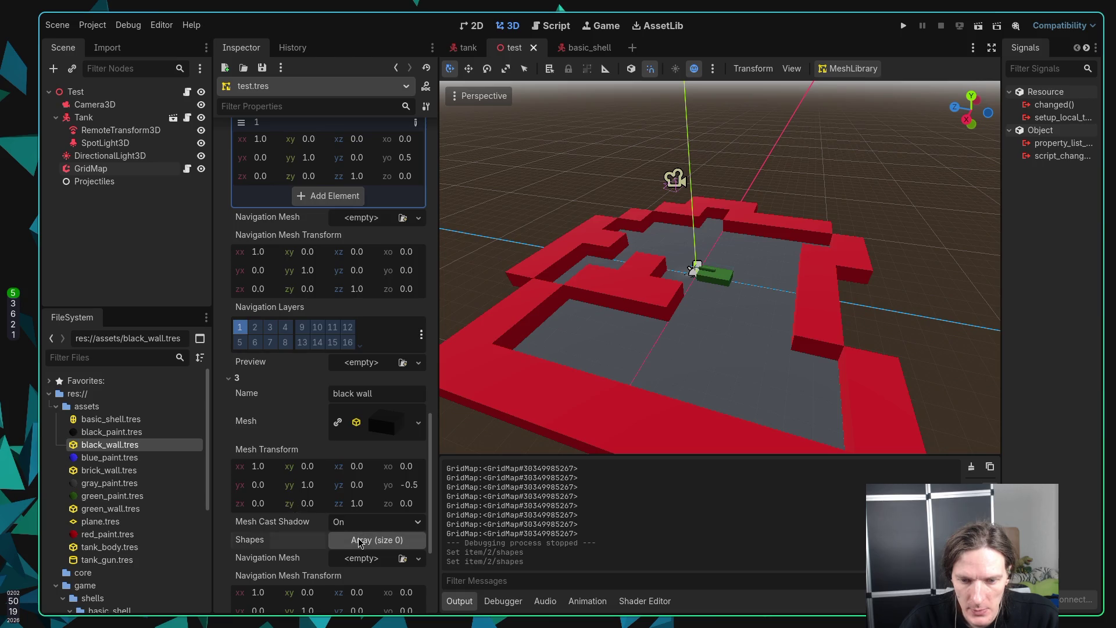
click(362, 541)
click(344, 573)
scroll(291, 543, down, 2)
click(412, 514)
text(0.)
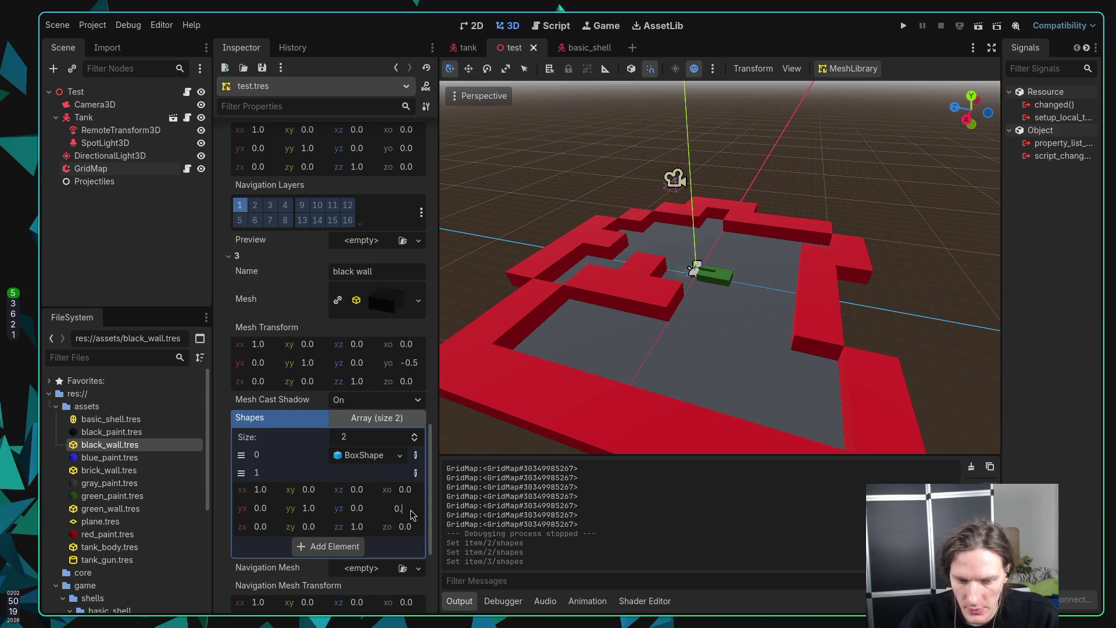
text(5)
key(Return)
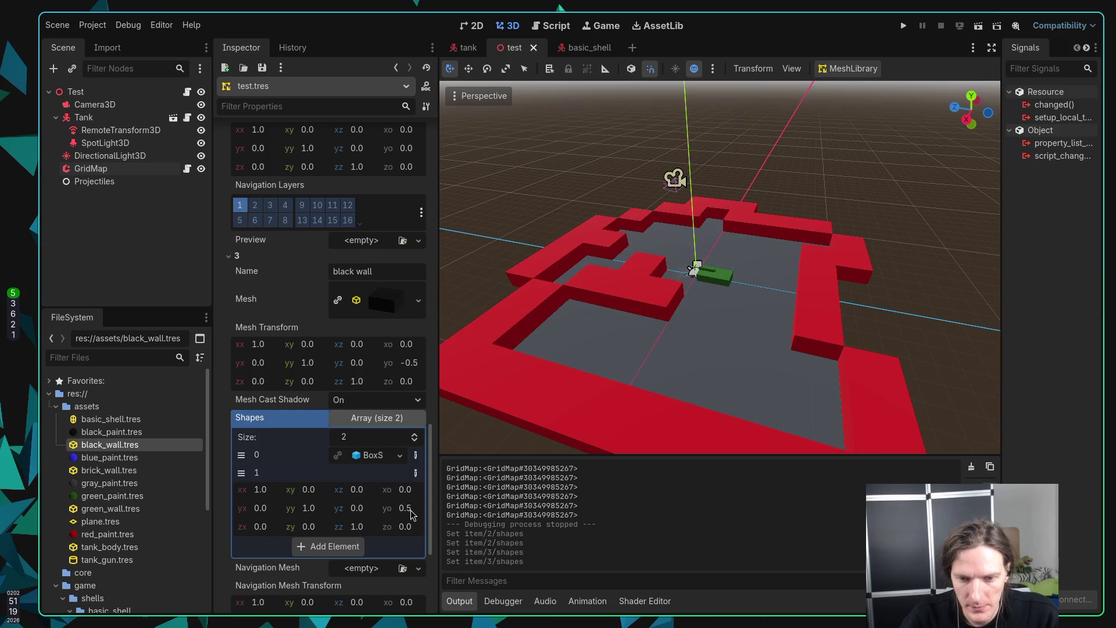
click(903, 25)
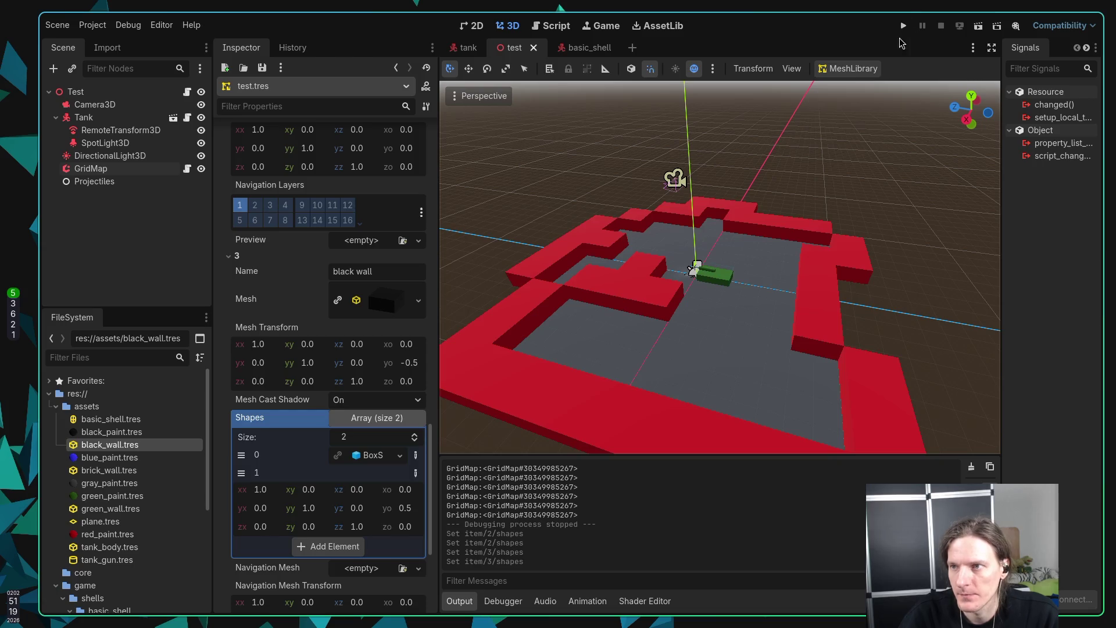
Step: Fire a shell at the walls in the running game, then stop it
click(753, 309)
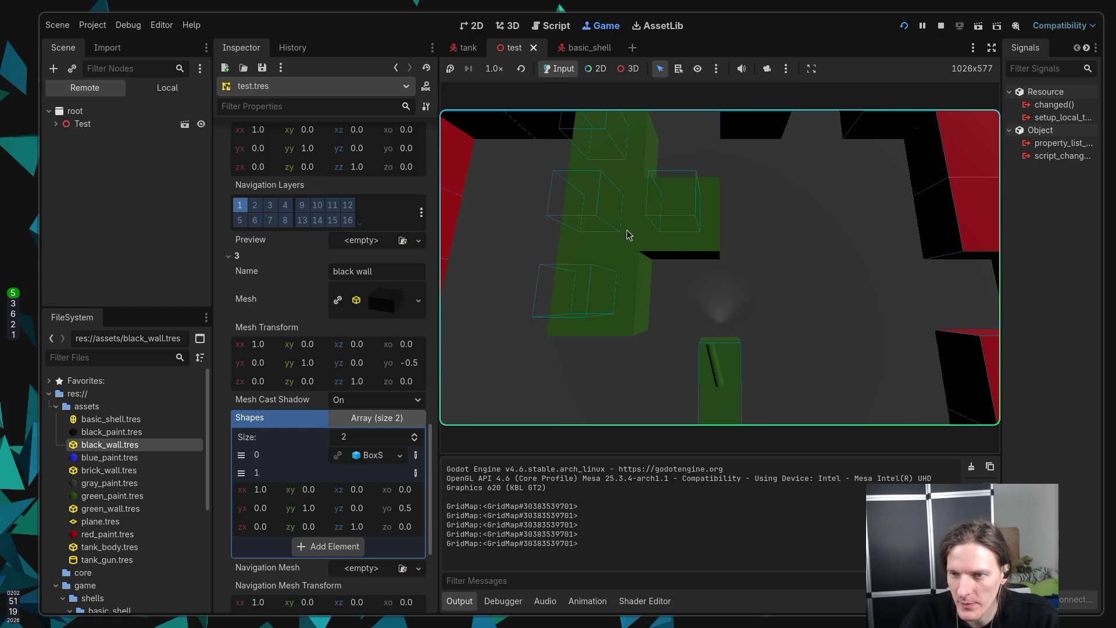
click(941, 26)
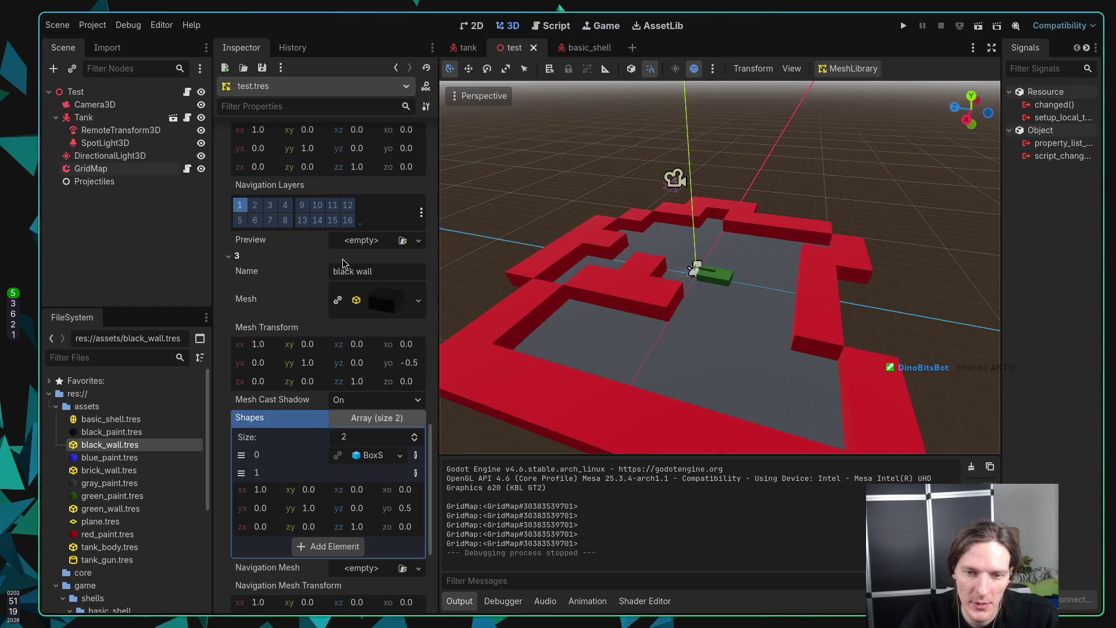
scroll(296, 354, up, 3)
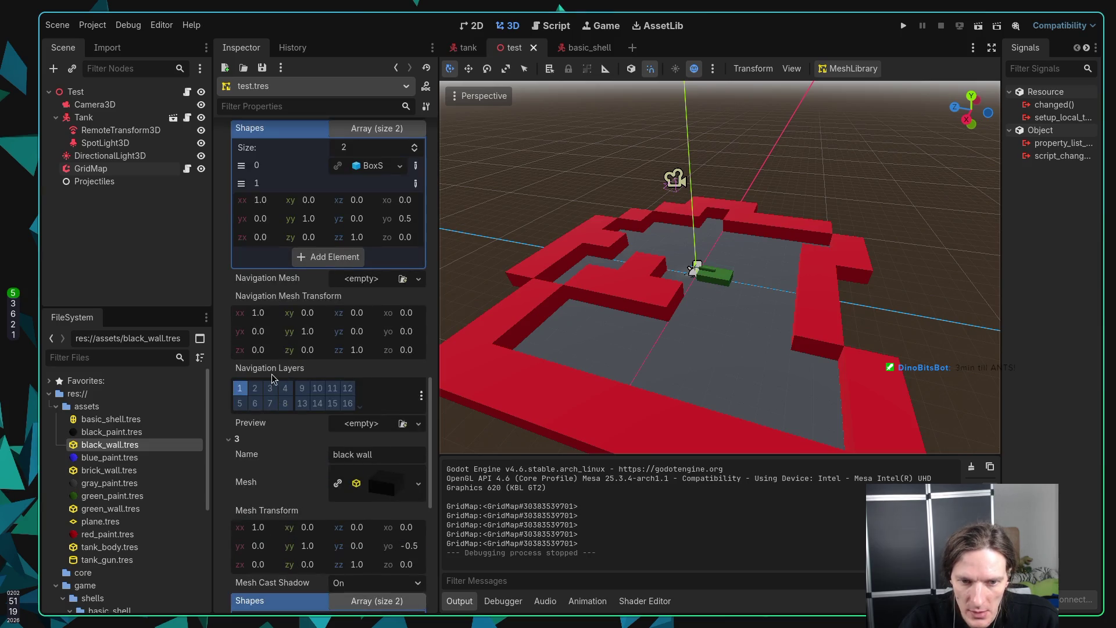
scroll(221, 311, up, 1)
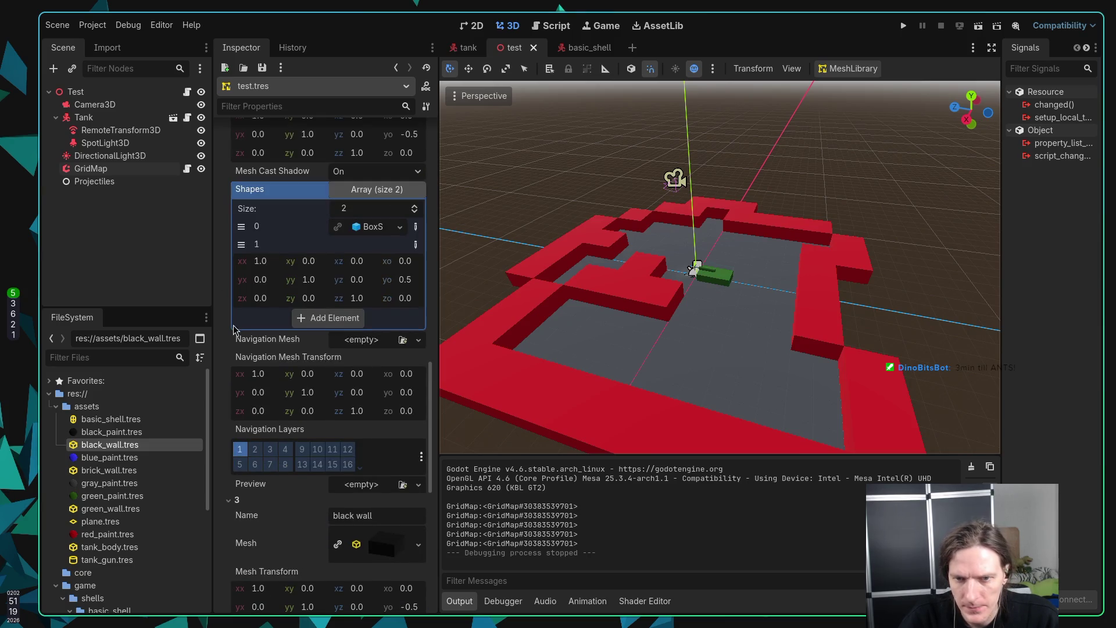
Step: Make the green and black wall shape Y offsets -0.5 and save
scroll(223, 348, up, 1)
click(401, 341)
click(418, 344)
text(-)
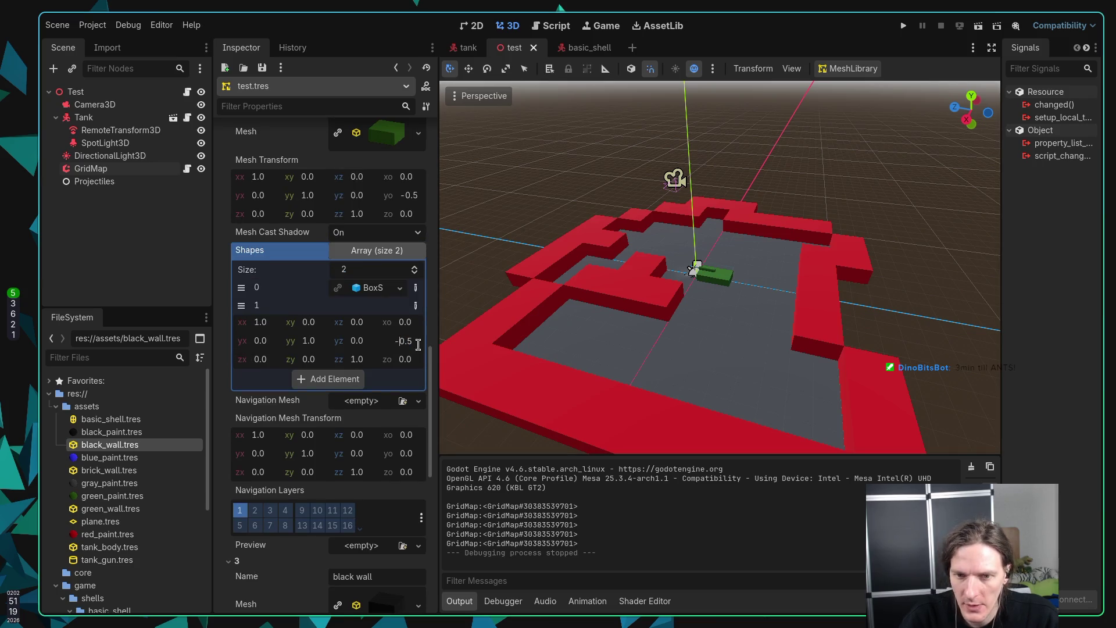
scroll(418, 345, up, 3)
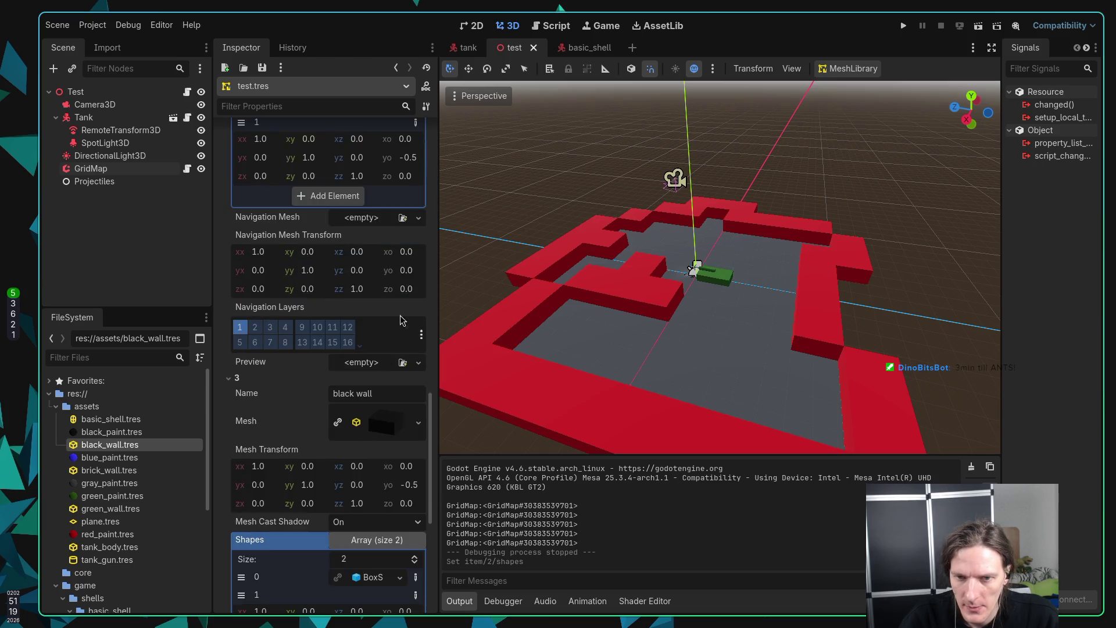
click(405, 508)
click(405, 508)
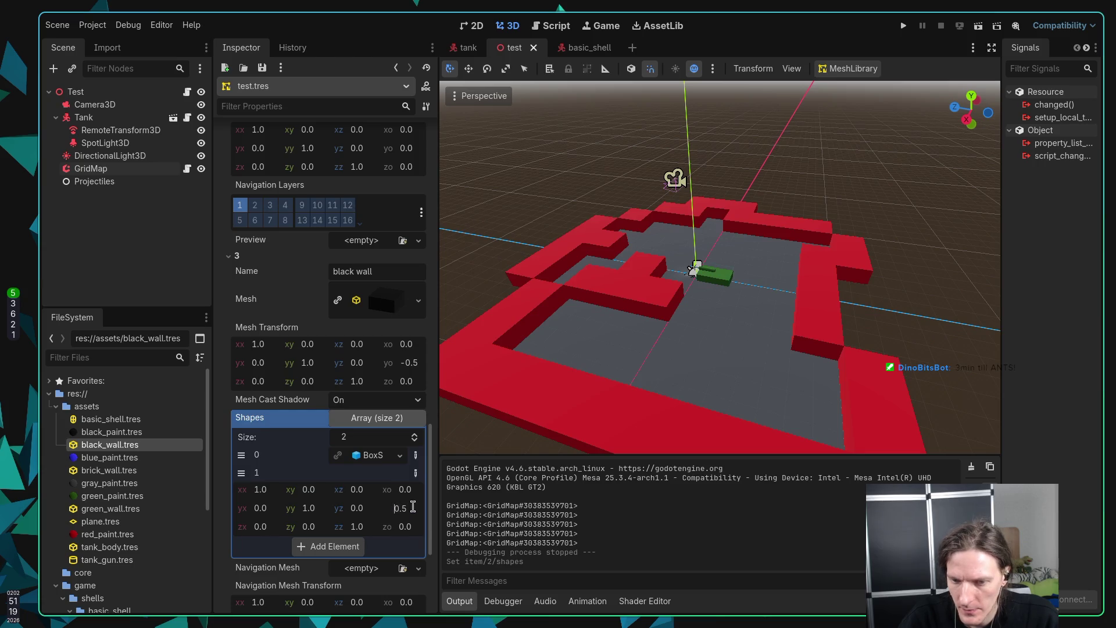
text(-)
key(Return)
key(ctrl+s)
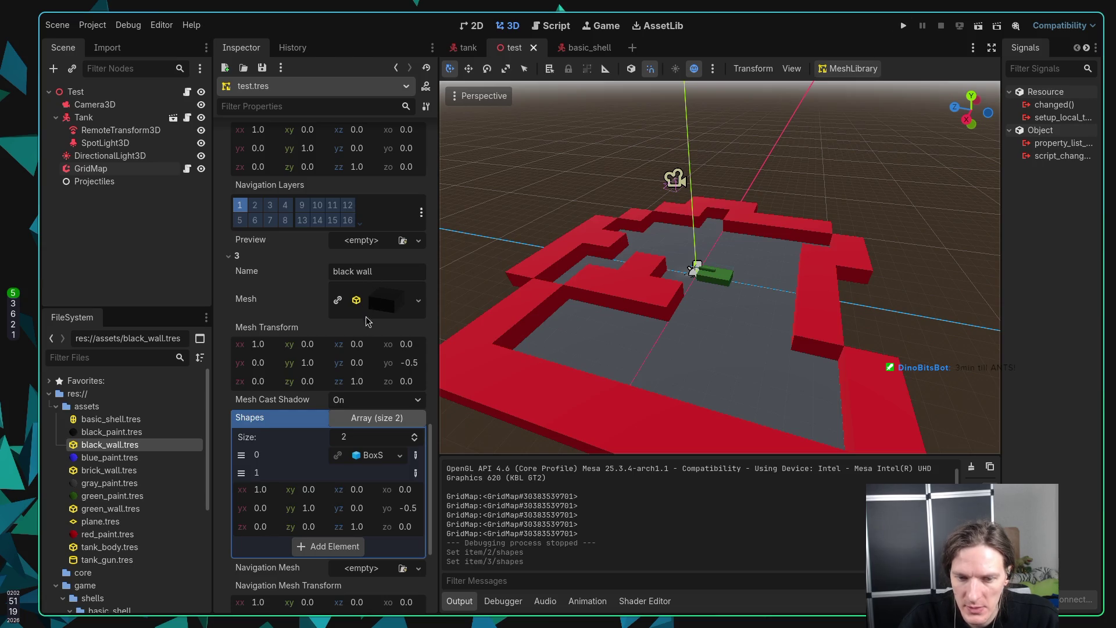
Step: Check brick_wall's navigation mesh Y offset, leaving it at 0.5
scroll(307, 368, down, 5)
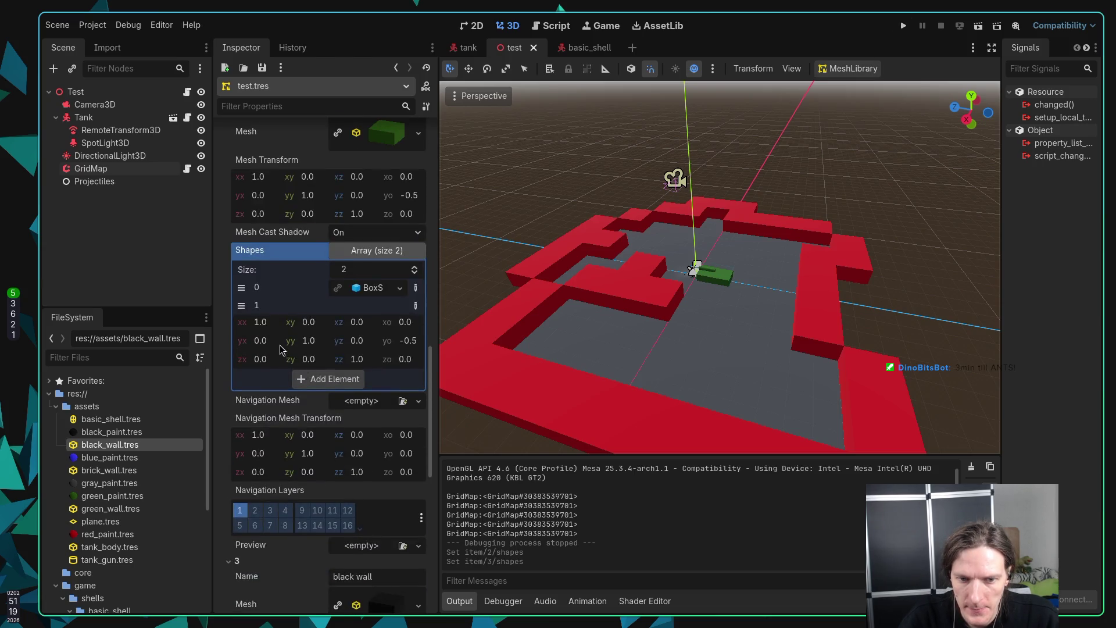
scroll(285, 329, up, 5)
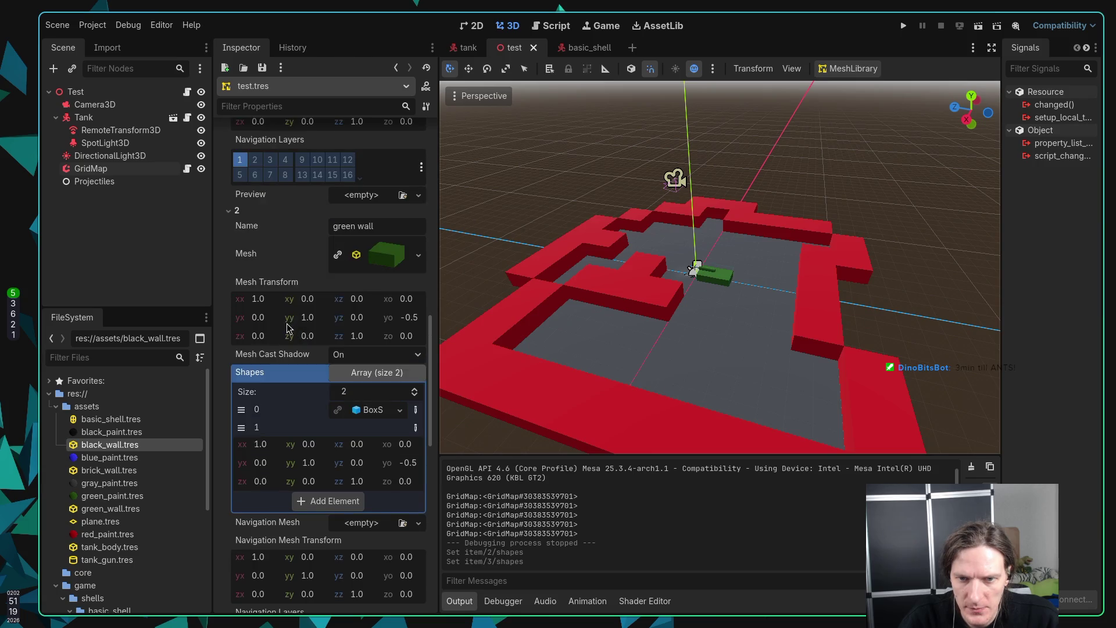
scroll(287, 328, up, 8)
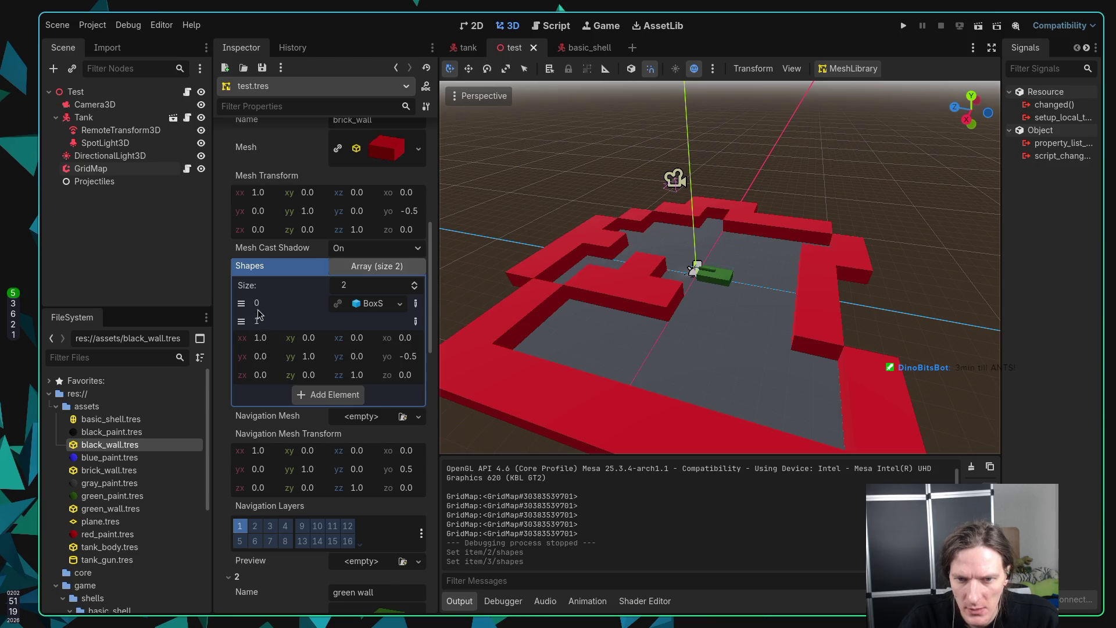
scroll(332, 289, down, 2)
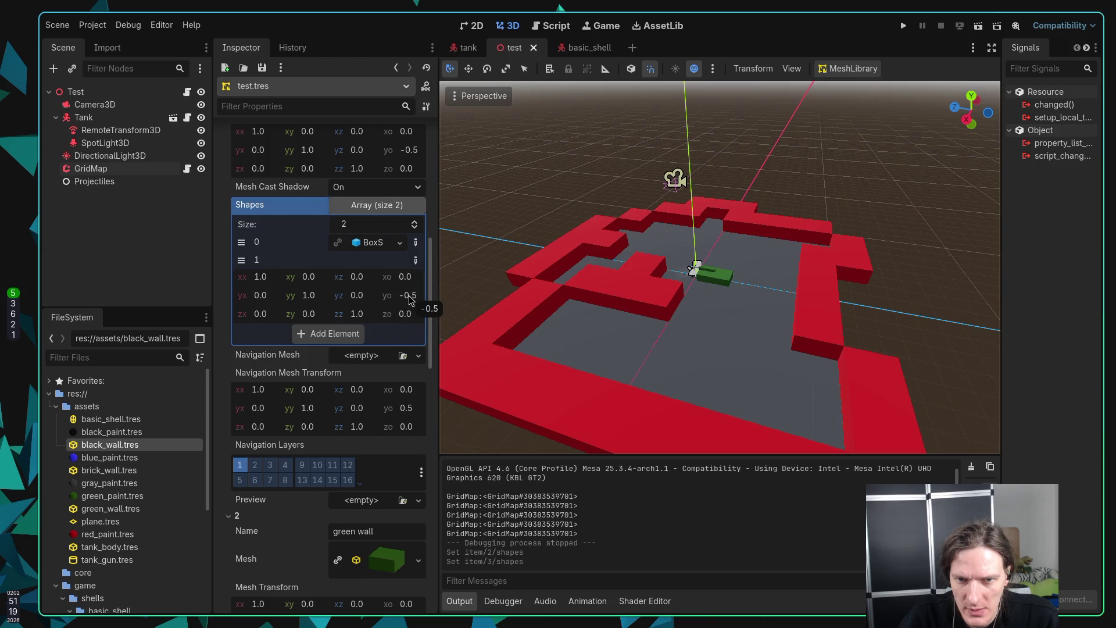
scroll(401, 309, down, 4)
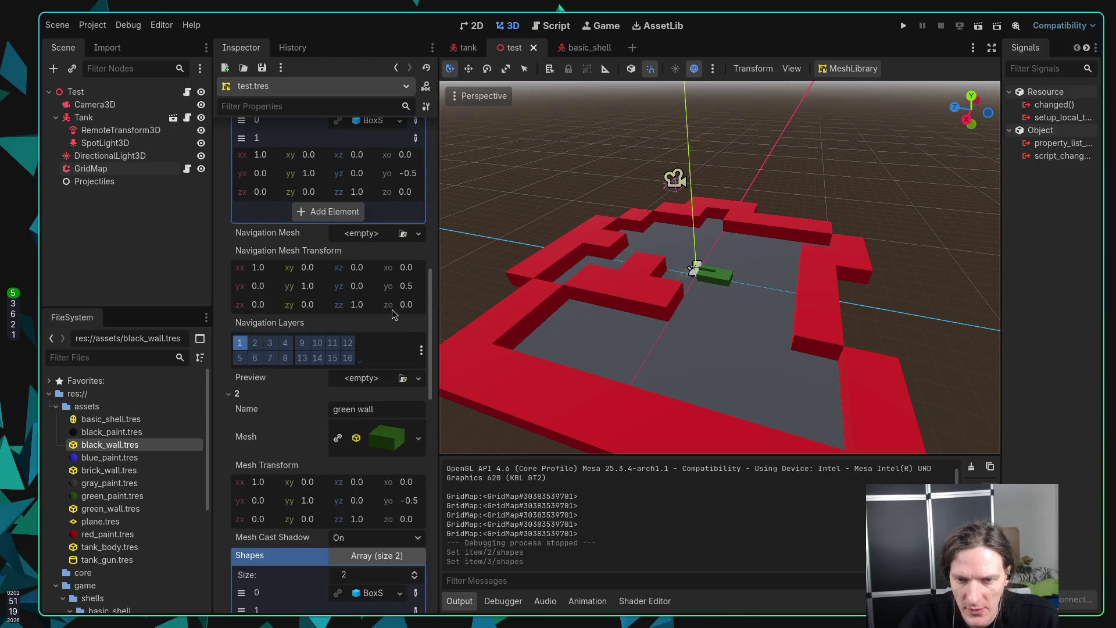
click(414, 289)
click(413, 283)
key(Return)
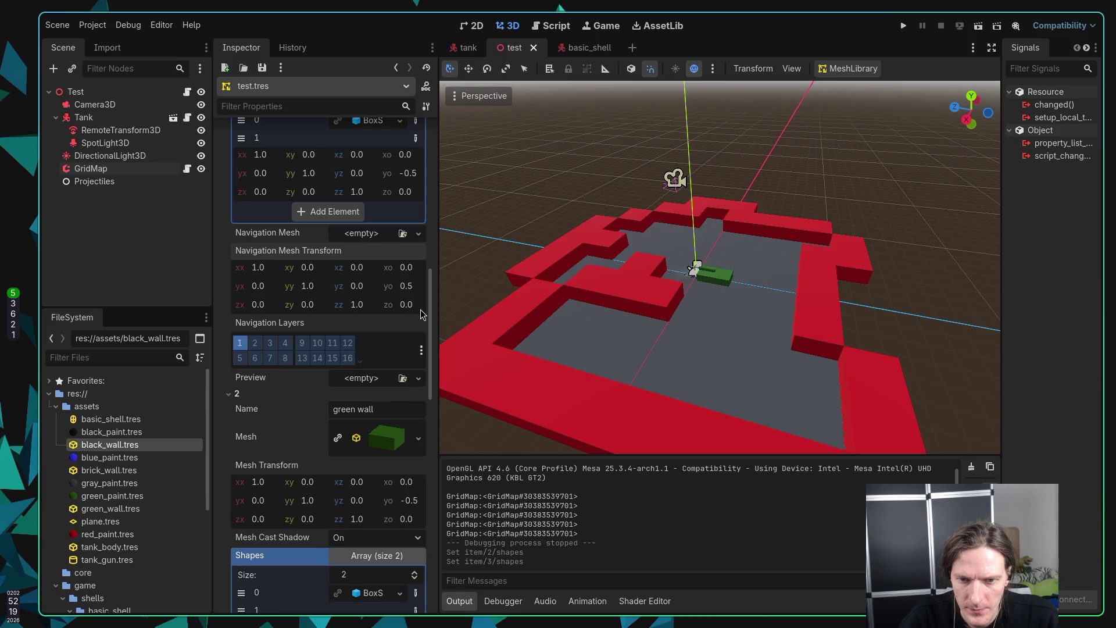
Step: Change brick_wall's navigation mesh Y origin from 0.5 to 0
scroll(396, 313, up, 5)
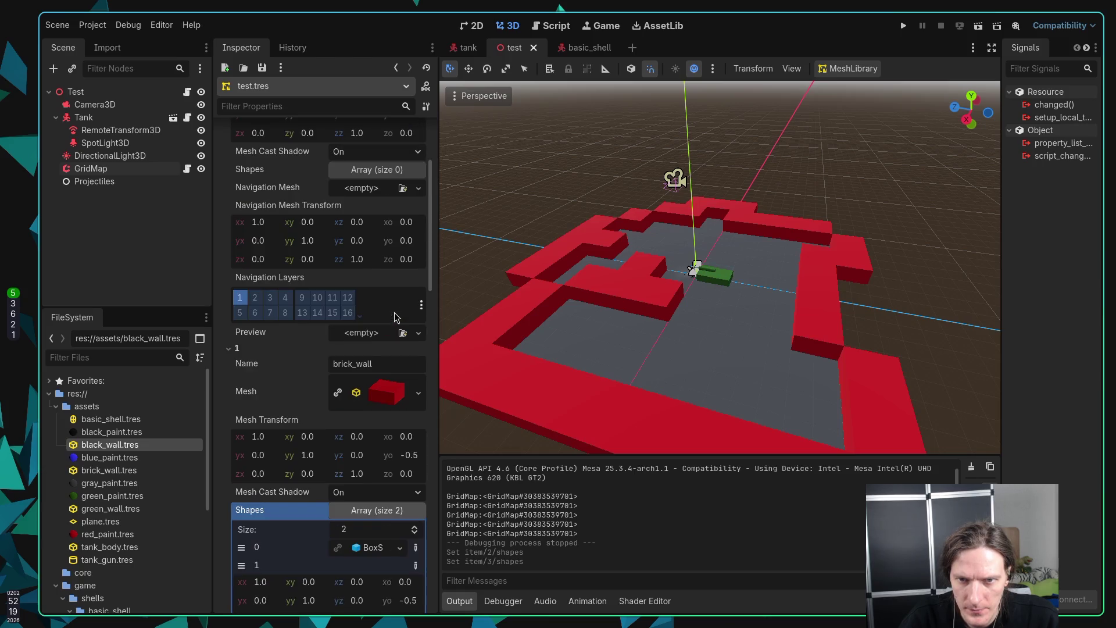
scroll(398, 383, down, 4)
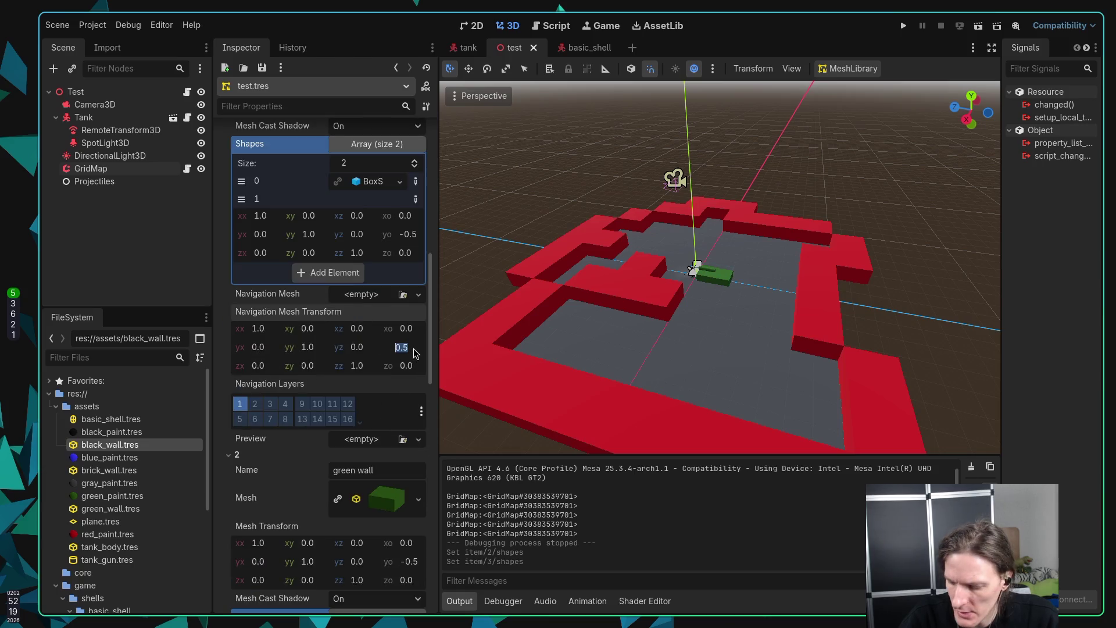
text(0)
key(Return)
scroll(375, 354, down, 1)
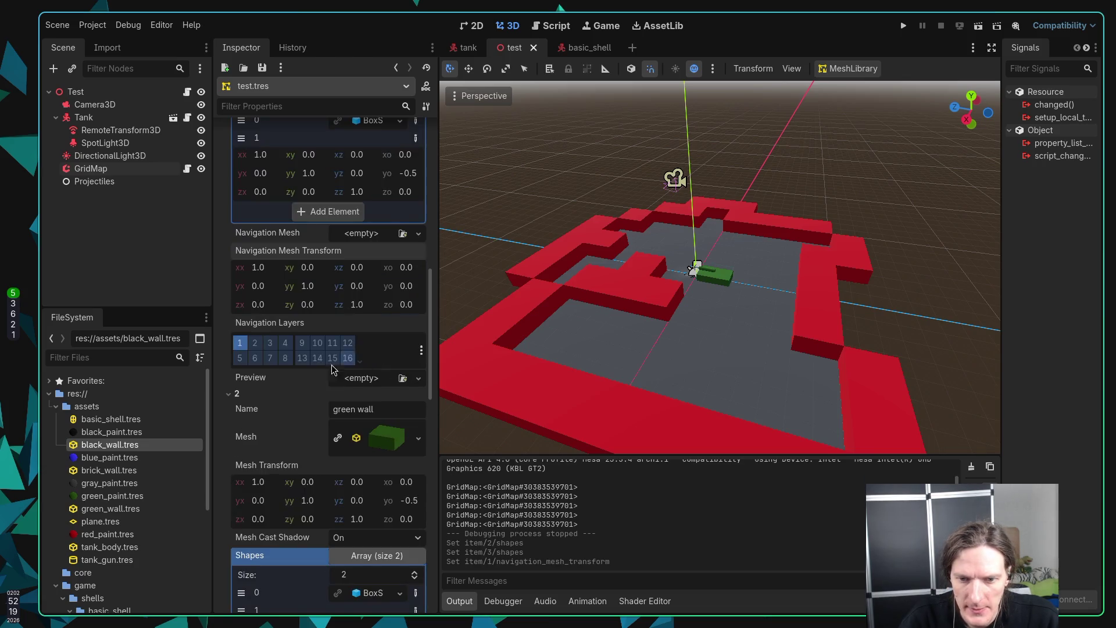
scroll(339, 368, down, 2)
scroll(340, 365, down, 2)
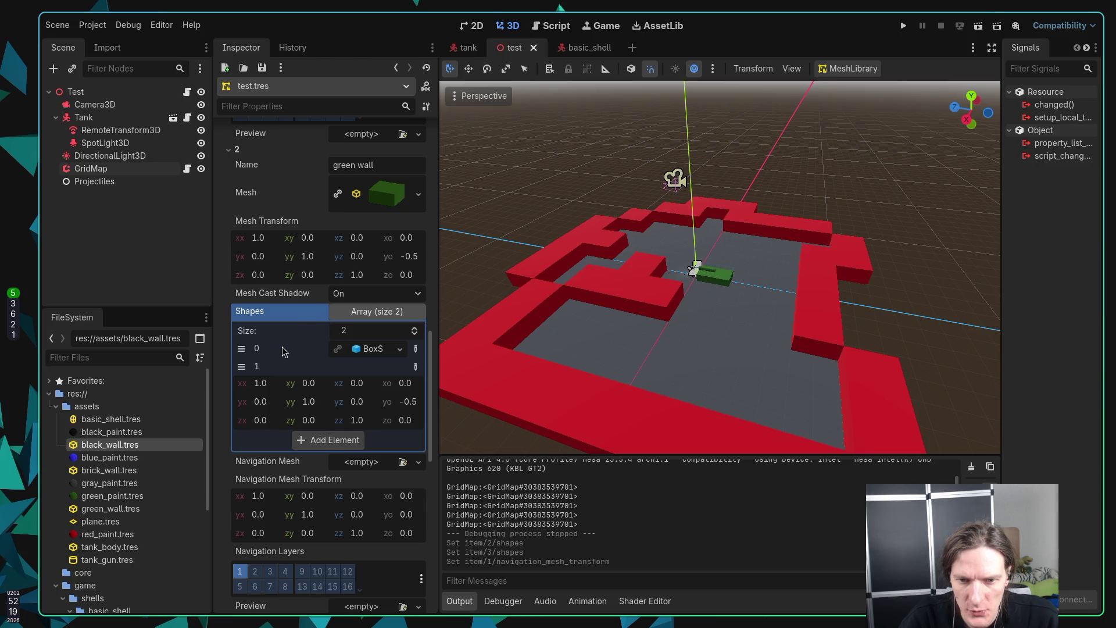
scroll(296, 366, up, 4)
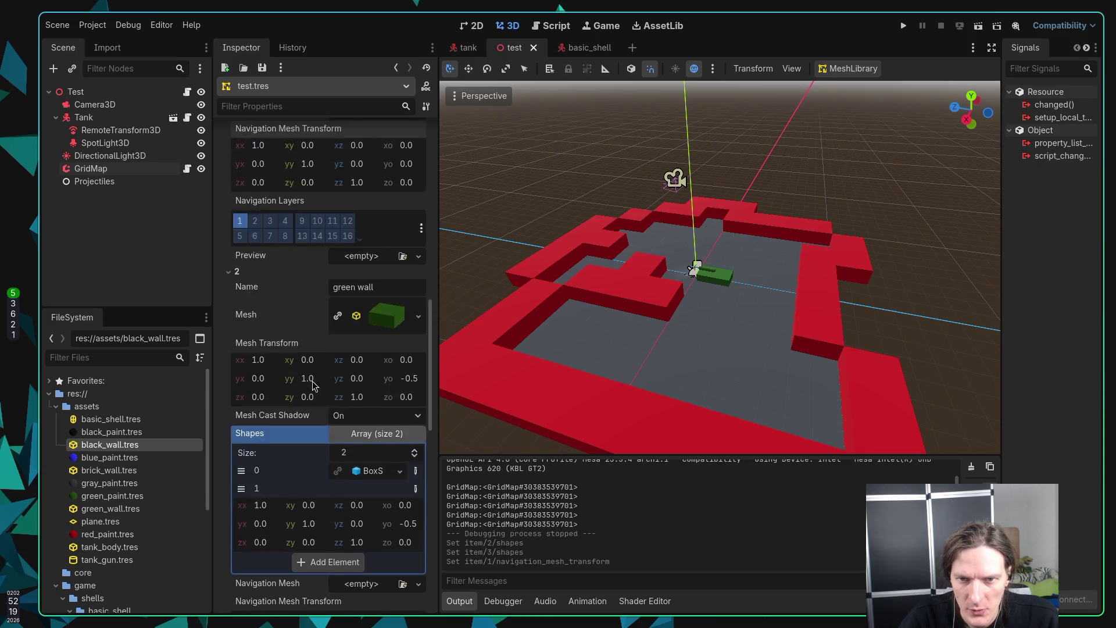
scroll(303, 377, up, 1)
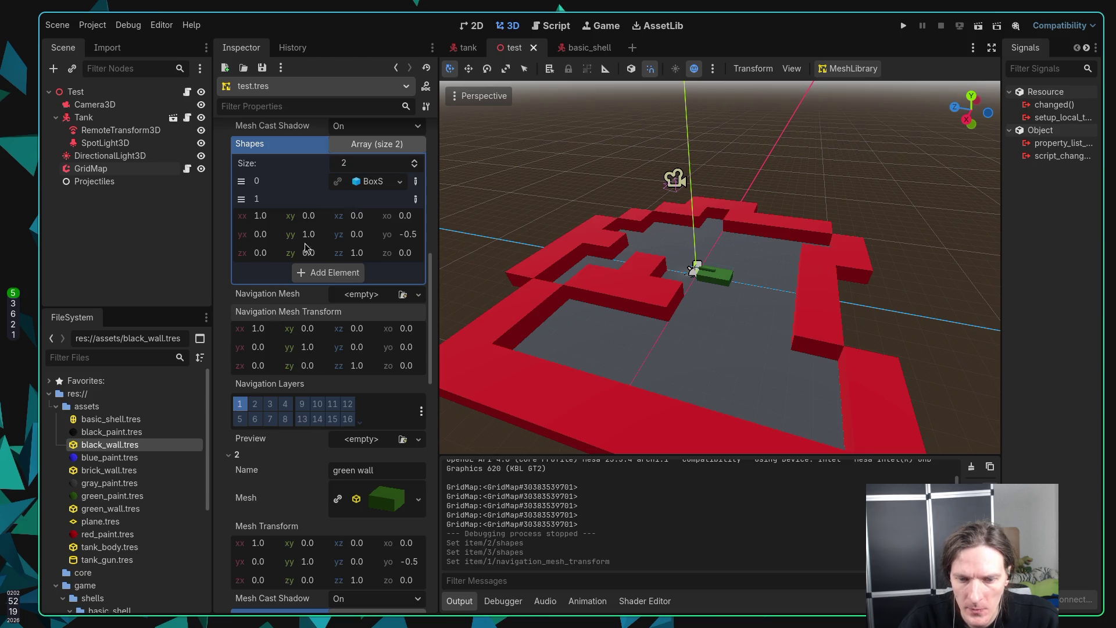
scroll(308, 242, up, 4)
click(370, 410)
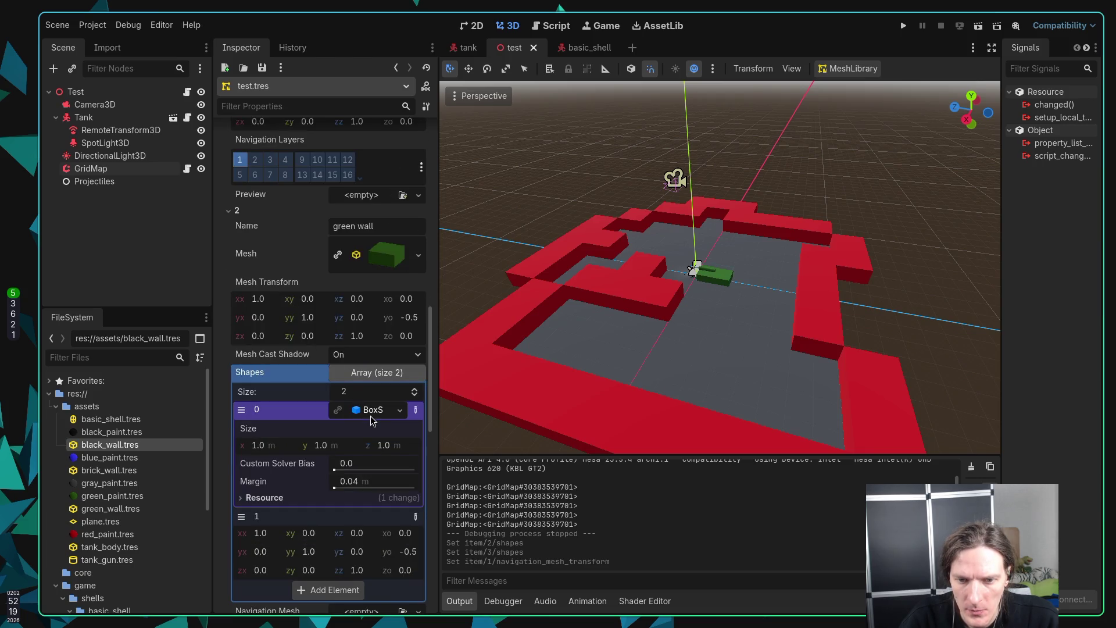
Step: Set the green wall BoxShape size to 2 on X and 2 on Z
click(371, 410)
scroll(317, 308, down, 3)
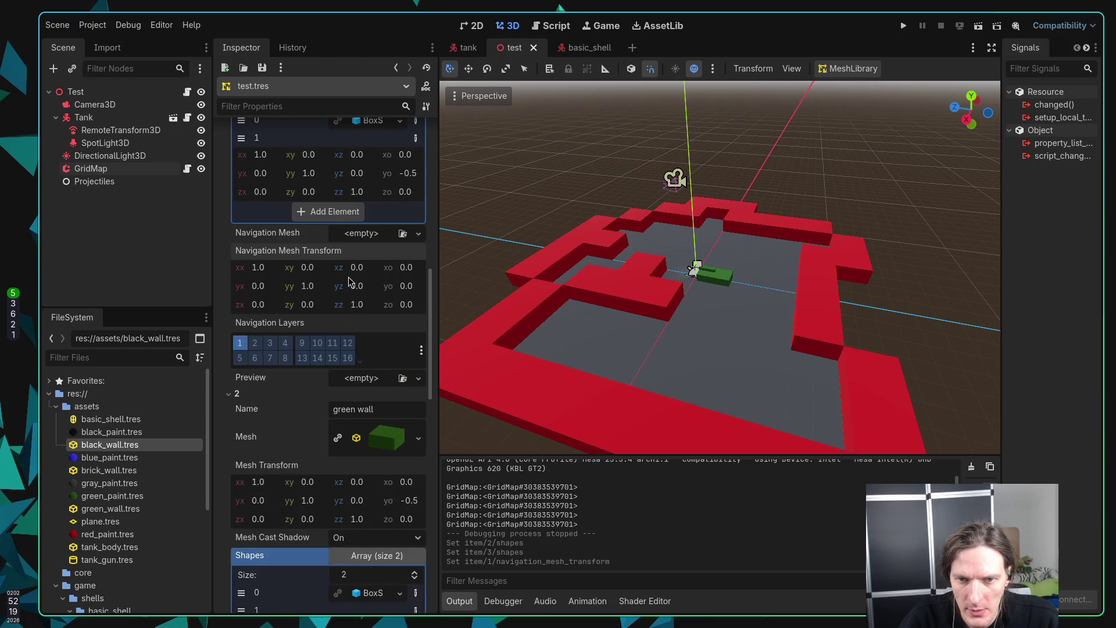
scroll(314, 305, up, 6)
click(370, 244)
click(370, 244)
scroll(368, 241, down, 8)
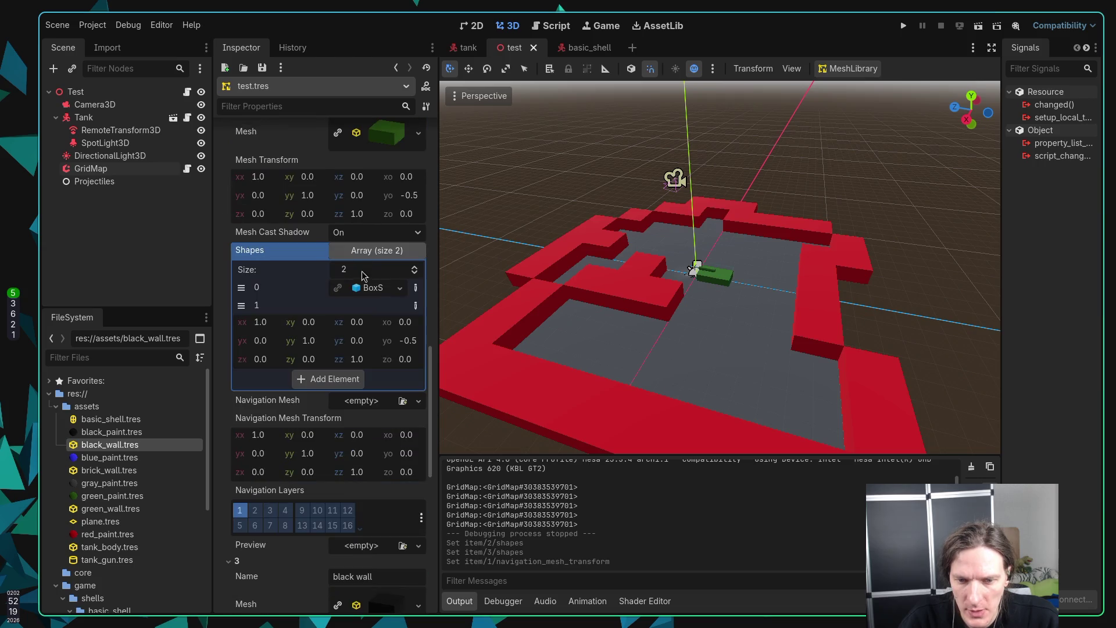
click(368, 291)
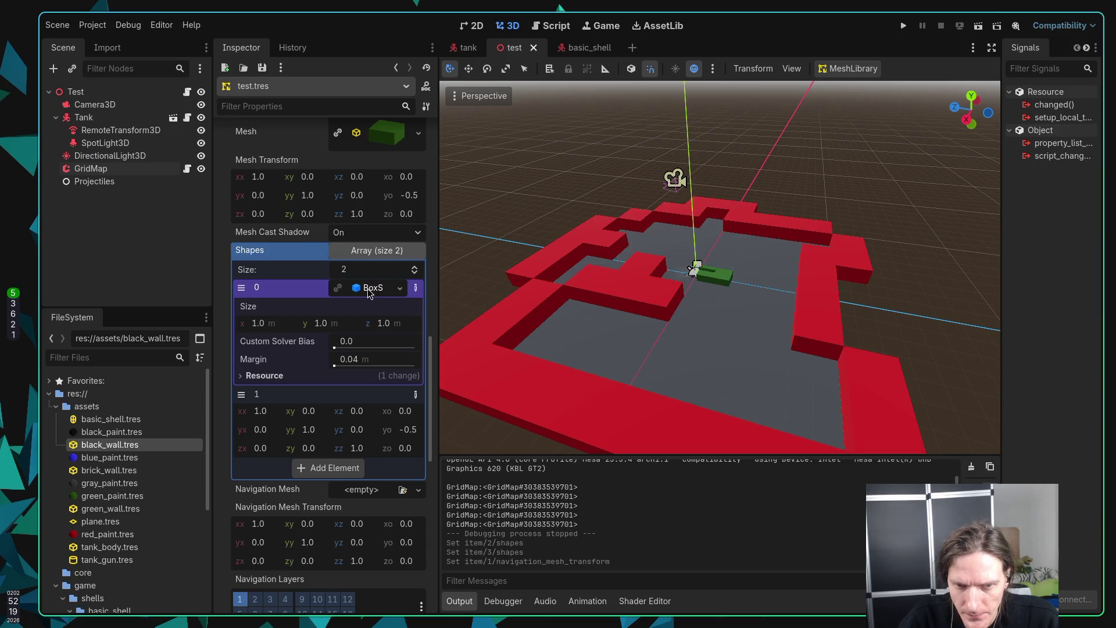
click(265, 326)
text(2)
key(Return)
click(383, 326)
text(2)
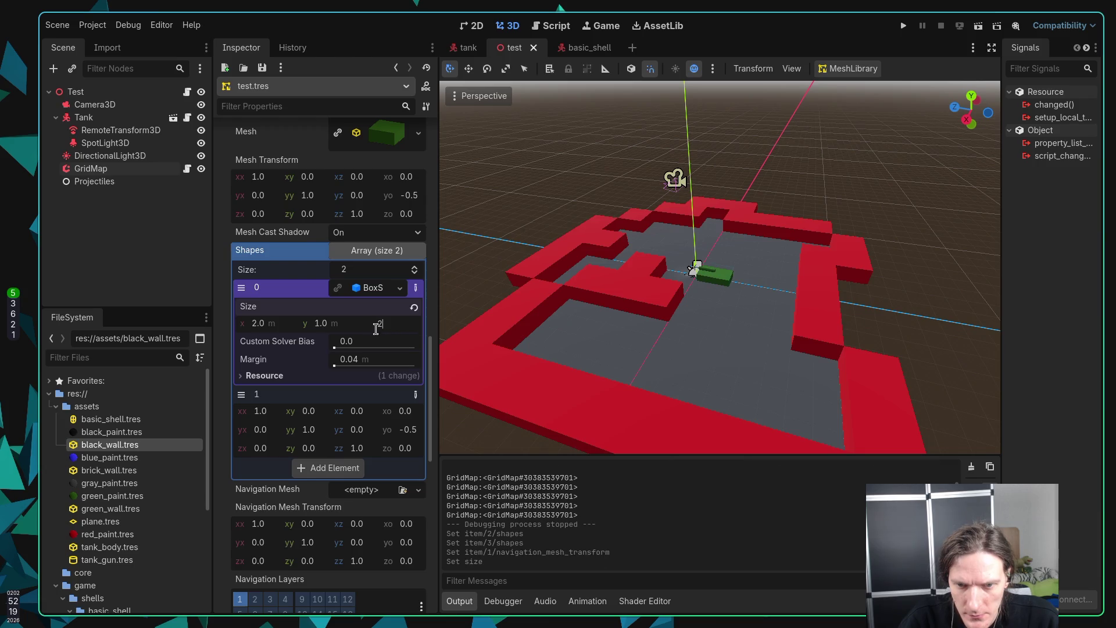
click(375, 291)
Step: Set the black wall BoxShape X size to 2 and save the scene
scroll(298, 337, down, 5)
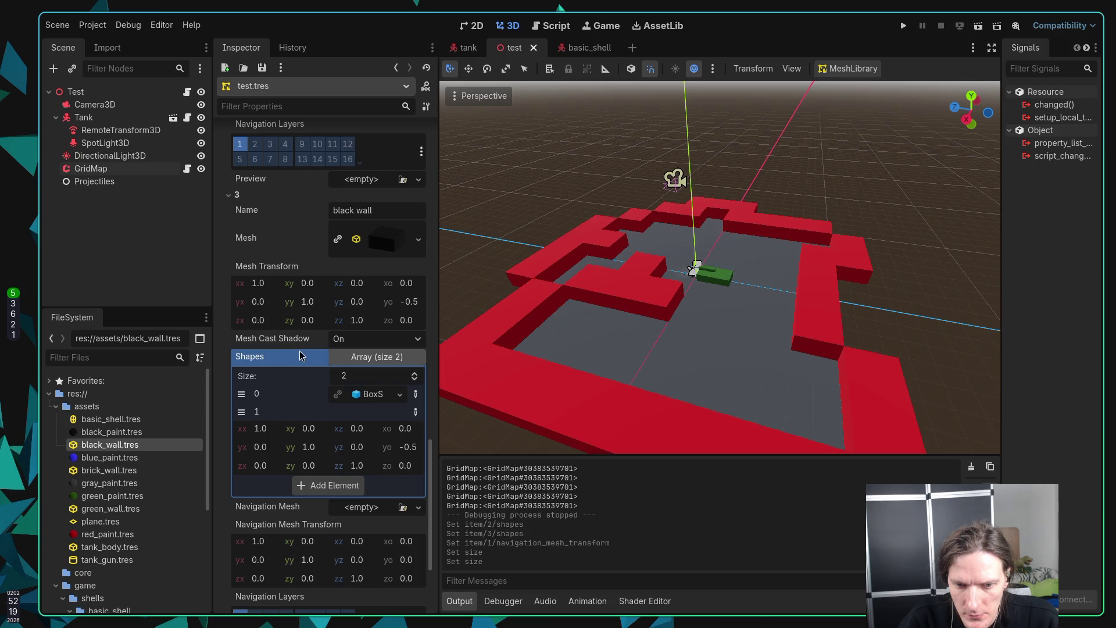
click(375, 394)
click(259, 431)
text(2)
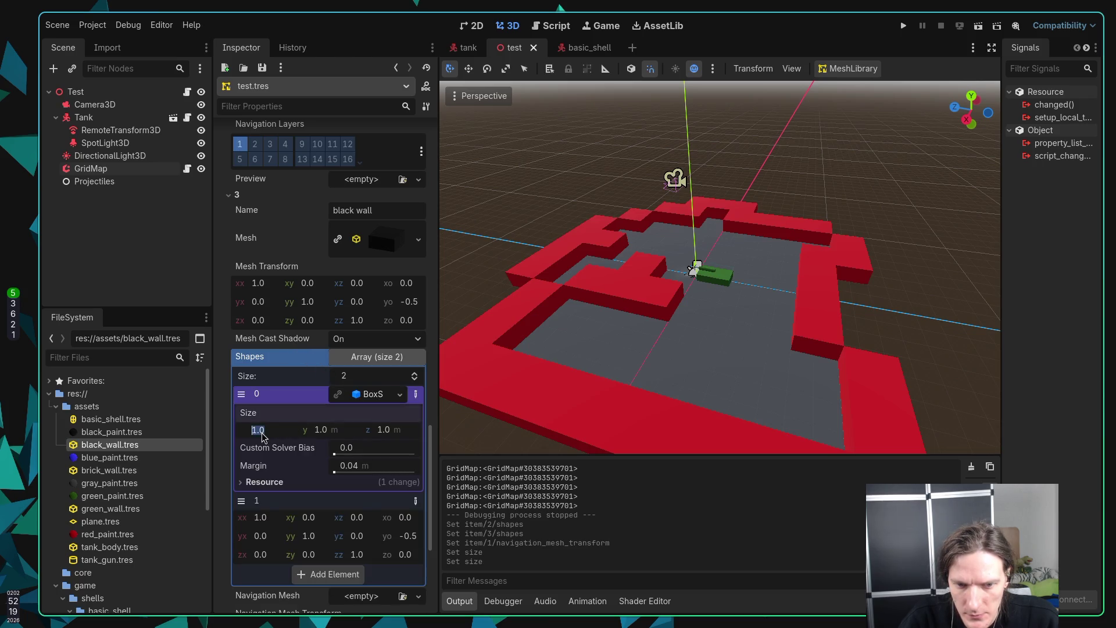
key(Return)
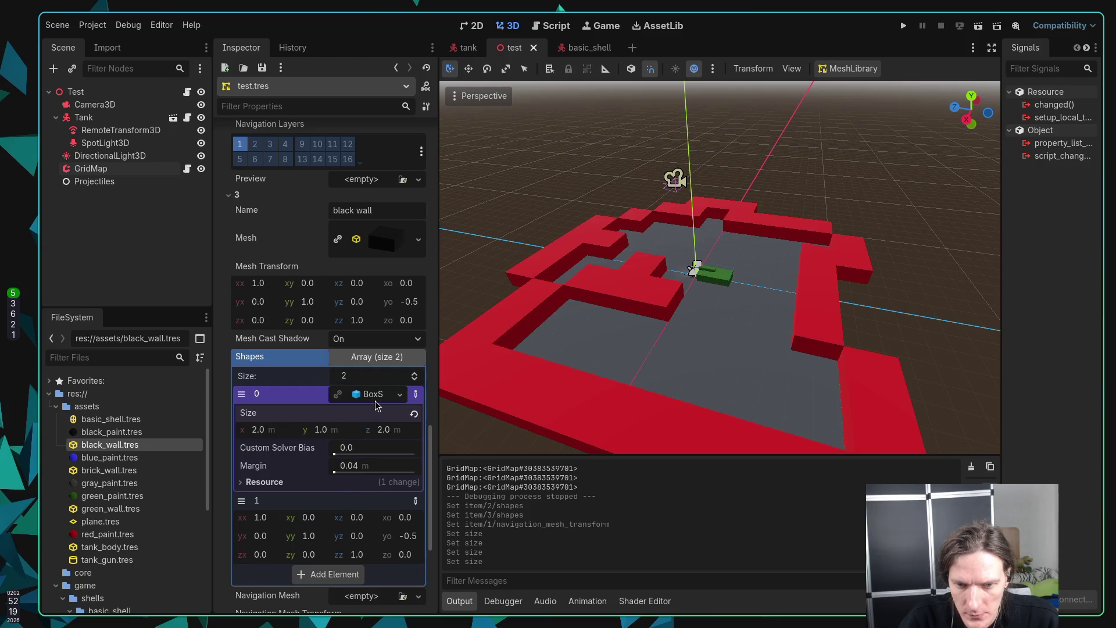
click(375, 400)
key(ctrl+s)
scroll(645, 268, down, 3)
scroll(655, 251, up, 3)
click(901, 27)
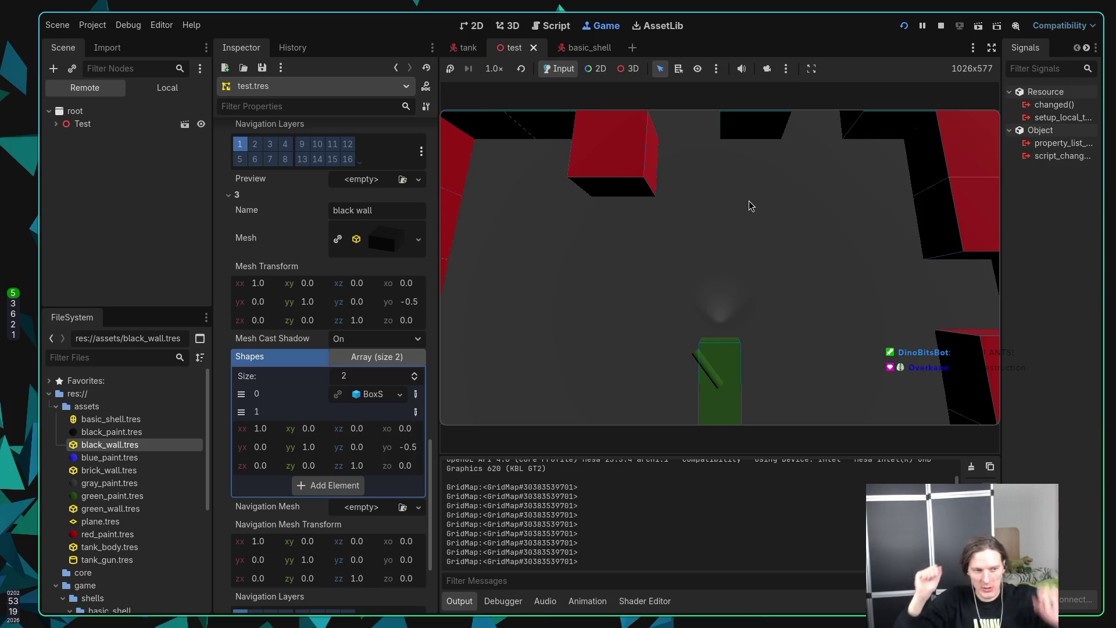
Step: Play-test the maze by driving the tank forward with W
key(w)
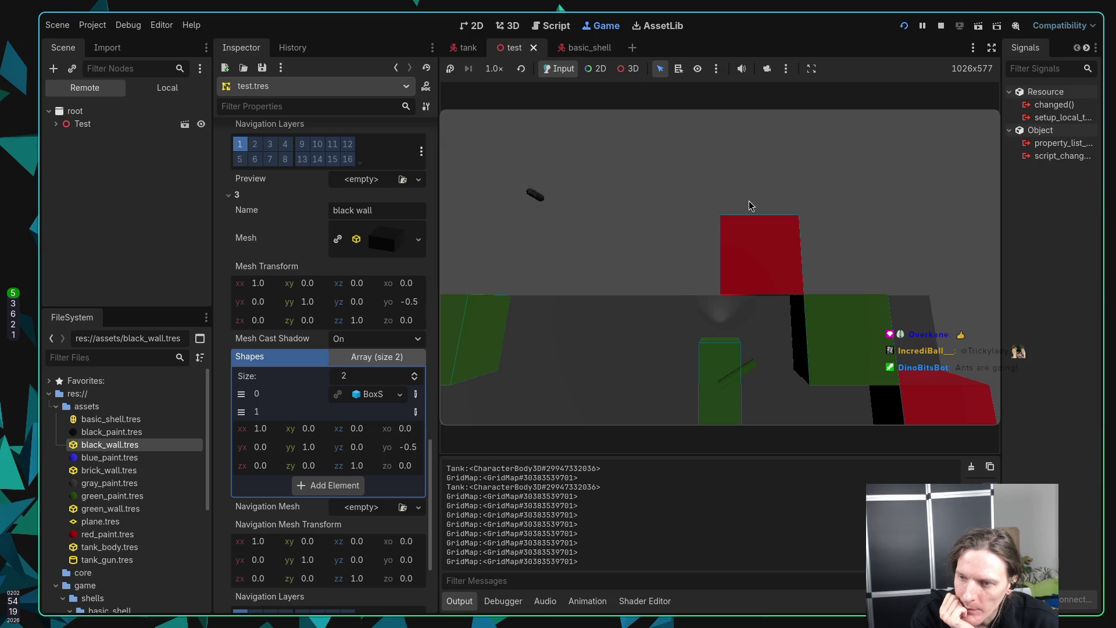
key(super+1)
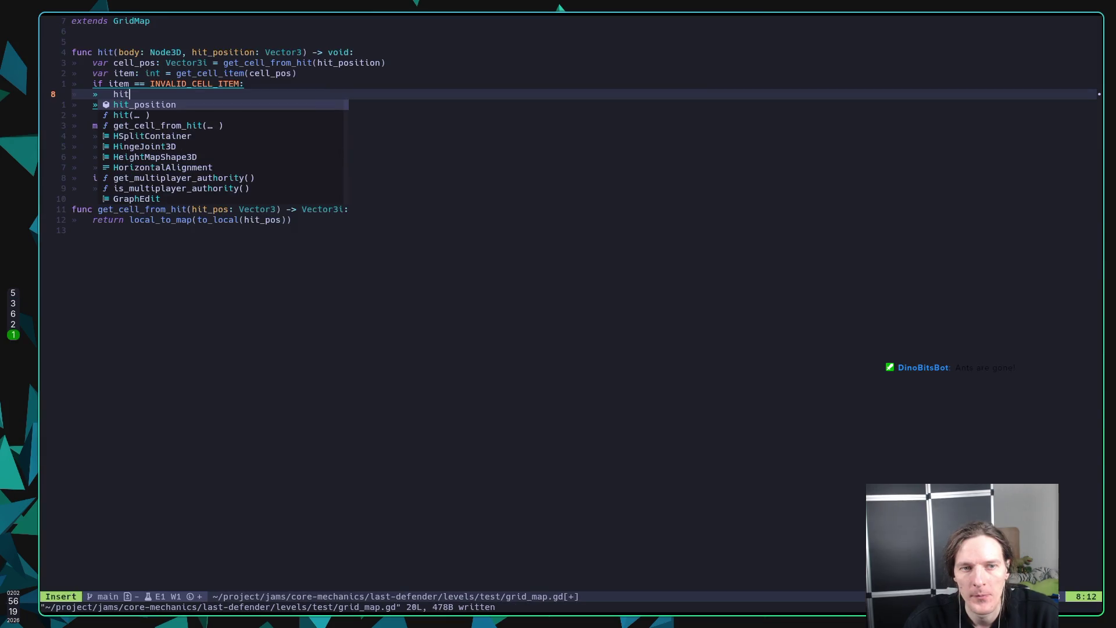
Step: Replace line 8's partial word with prints("EMPTY"), save with :w, and rerun the game
key(BackSpace)
key(BackSpace)
key(BackSpace)
text(p)
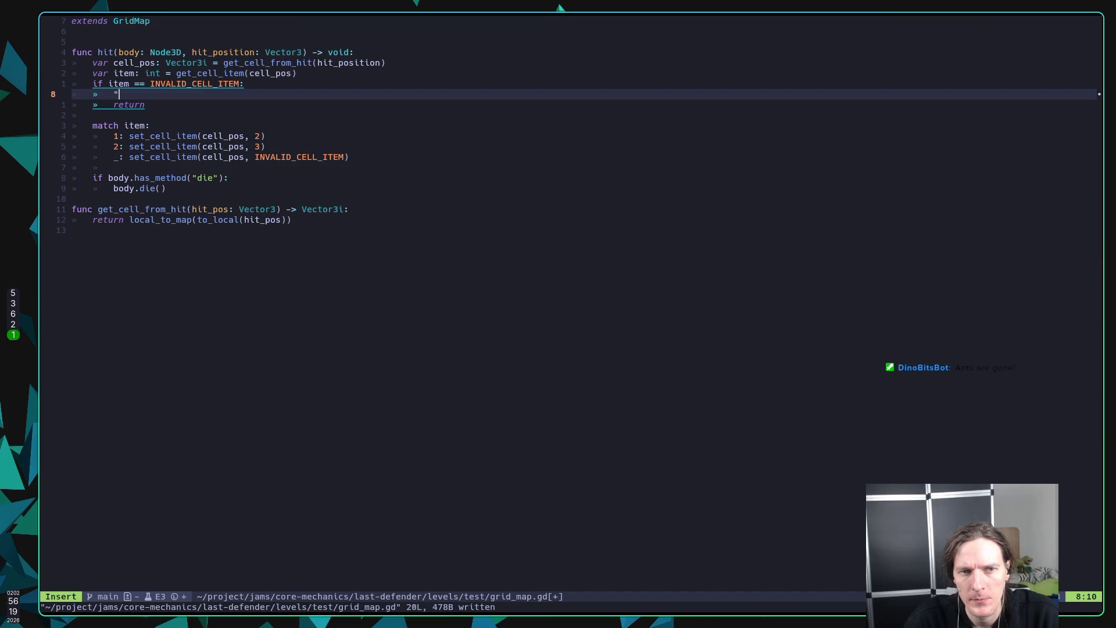
text(rints()
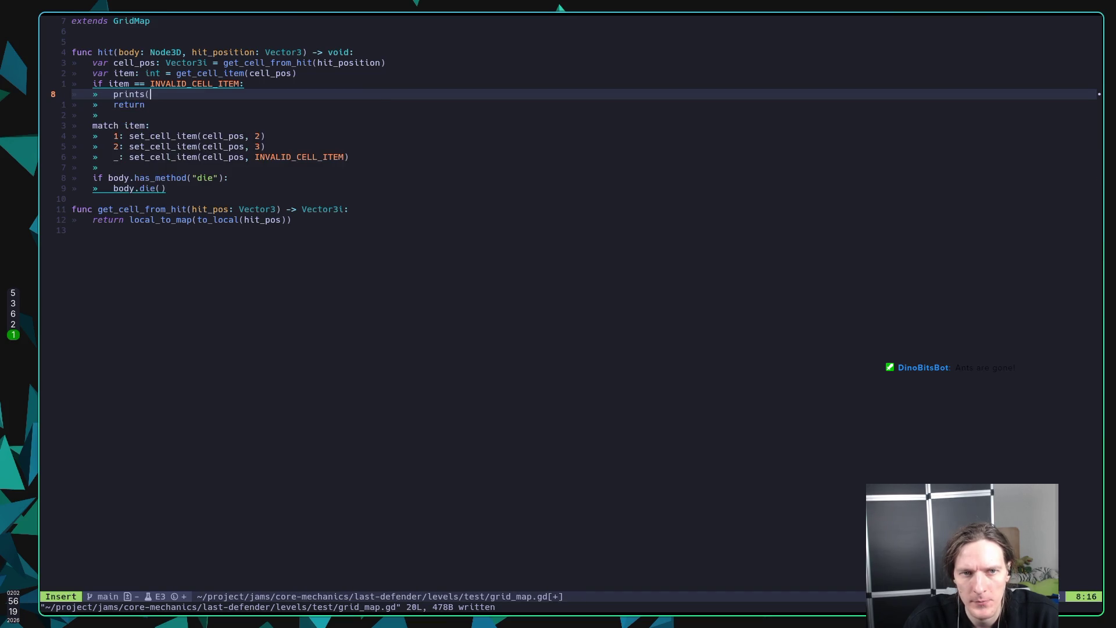
text("EM)
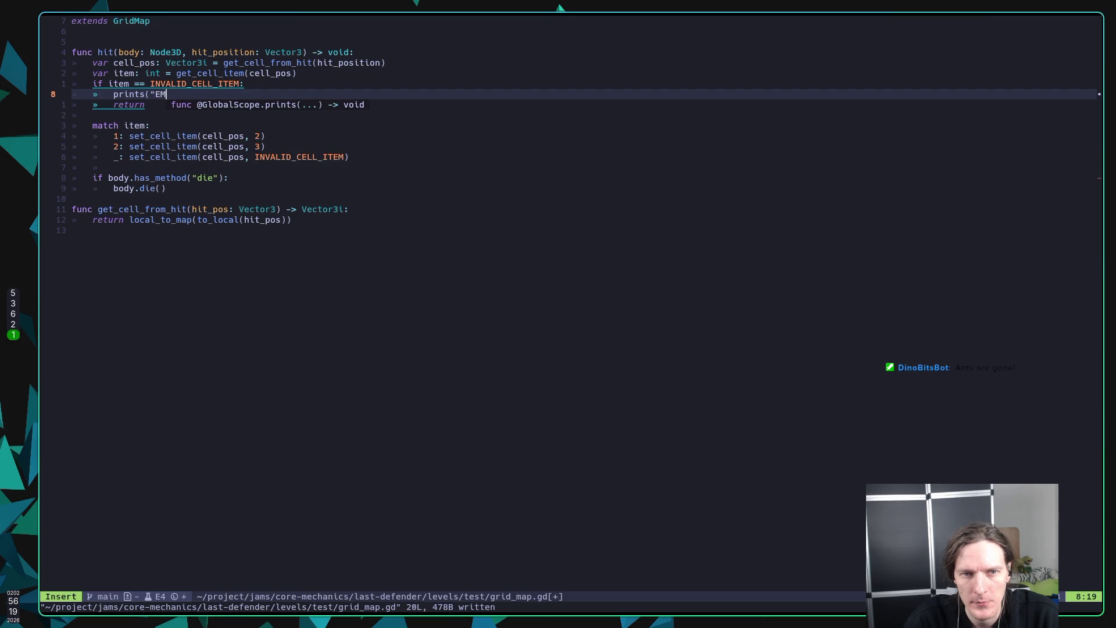
text(PTY")
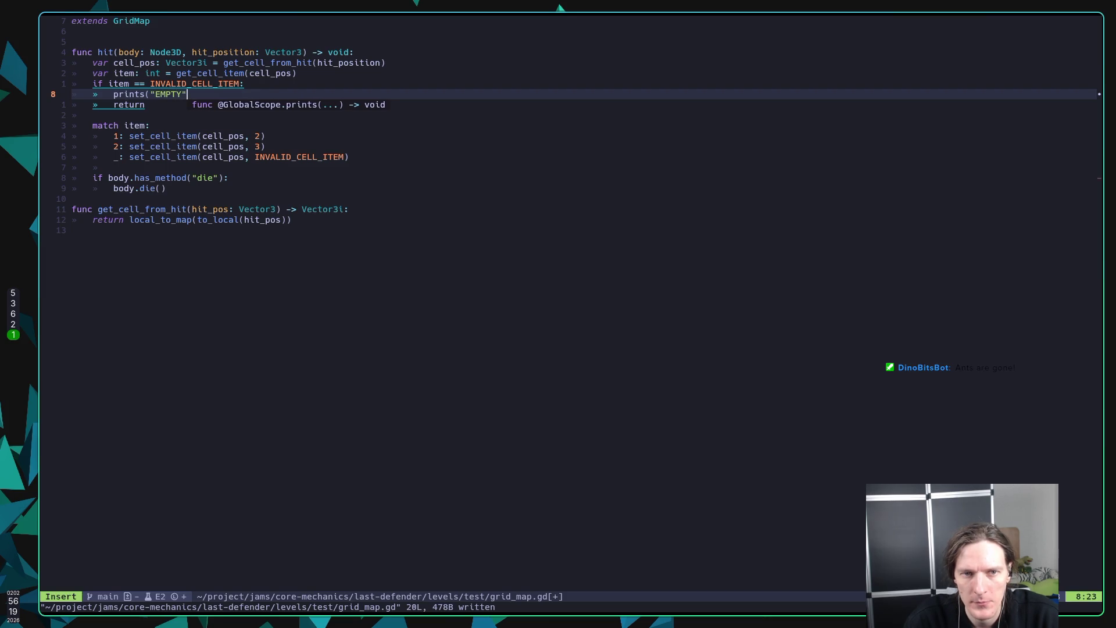
key(Escape)
text(:w)
key(Return)
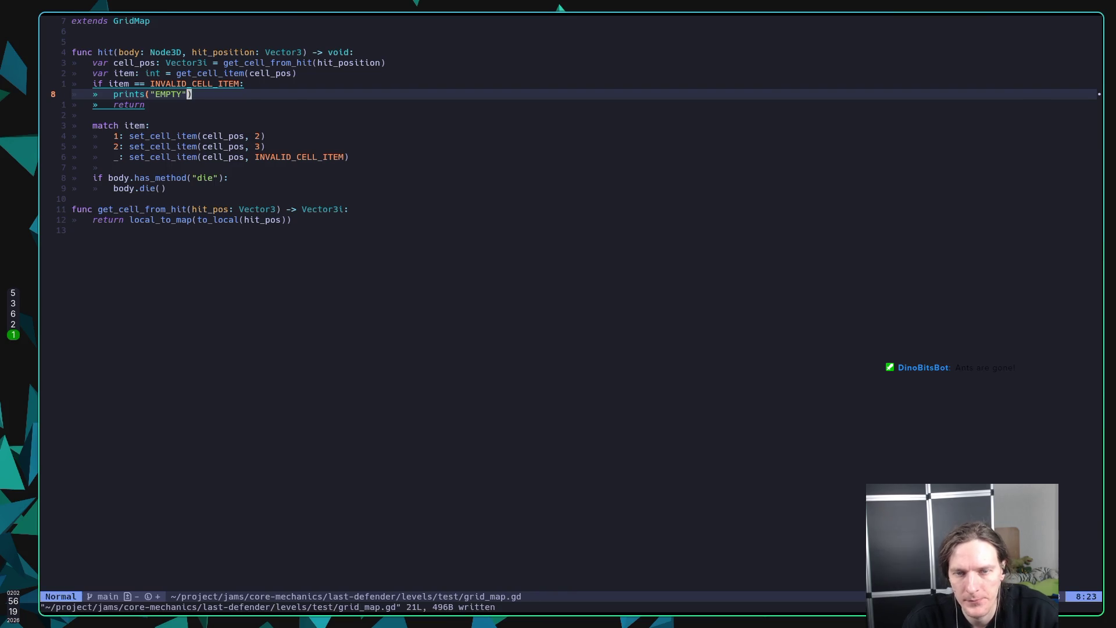
key(super+5)
key(F5)
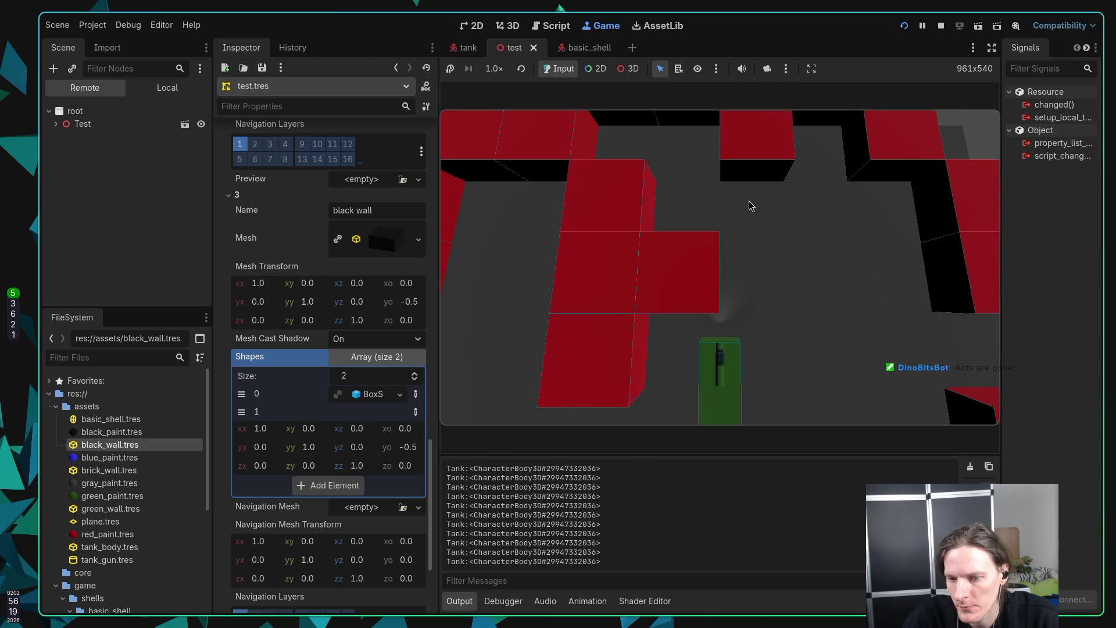
Step: Shoot the wall block ahead repeatedly so it turns red to green to black and disappears
key(w)
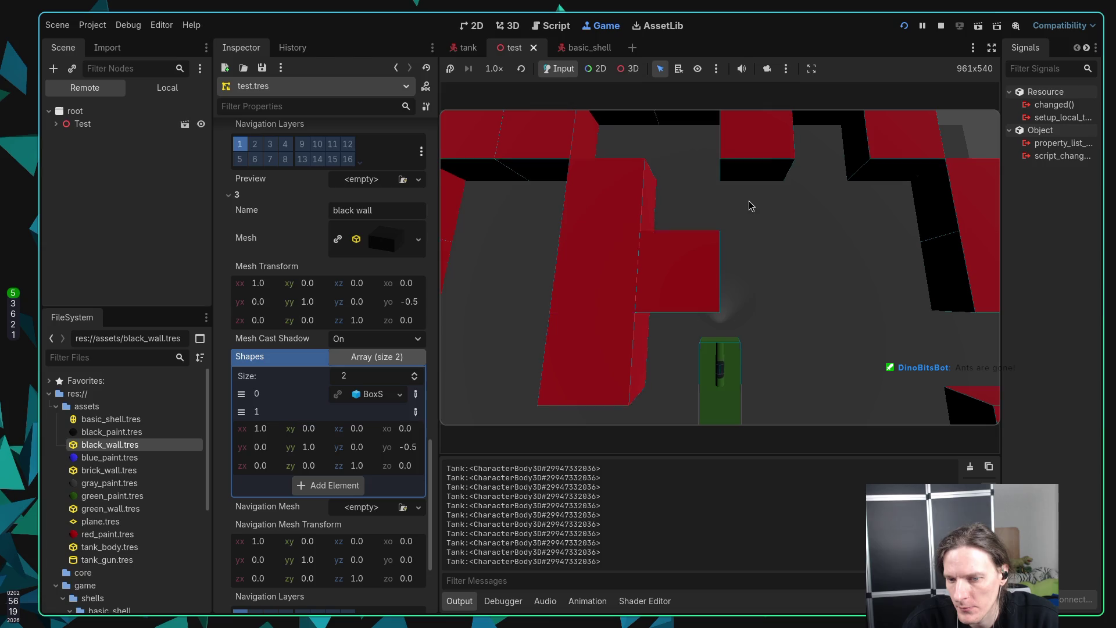
click(749, 204)
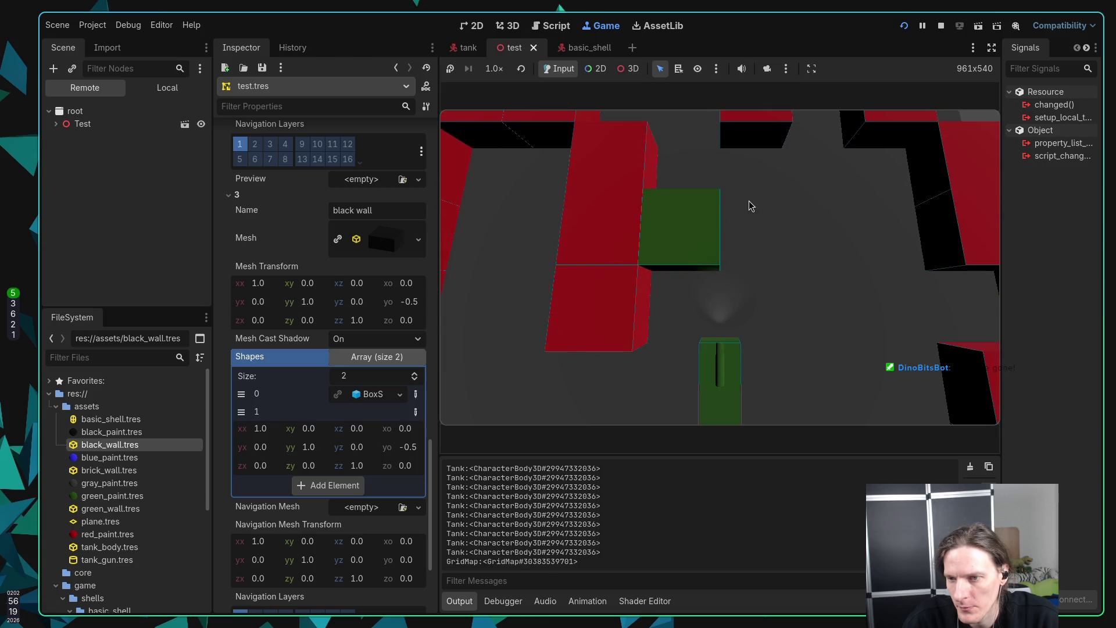
key(s)
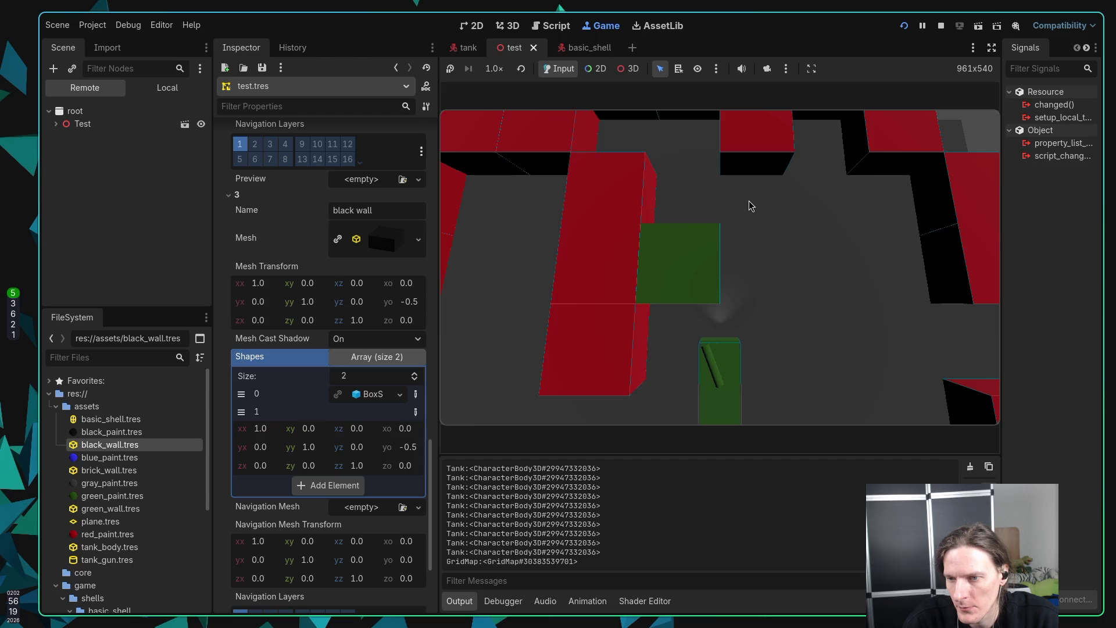
click(749, 203)
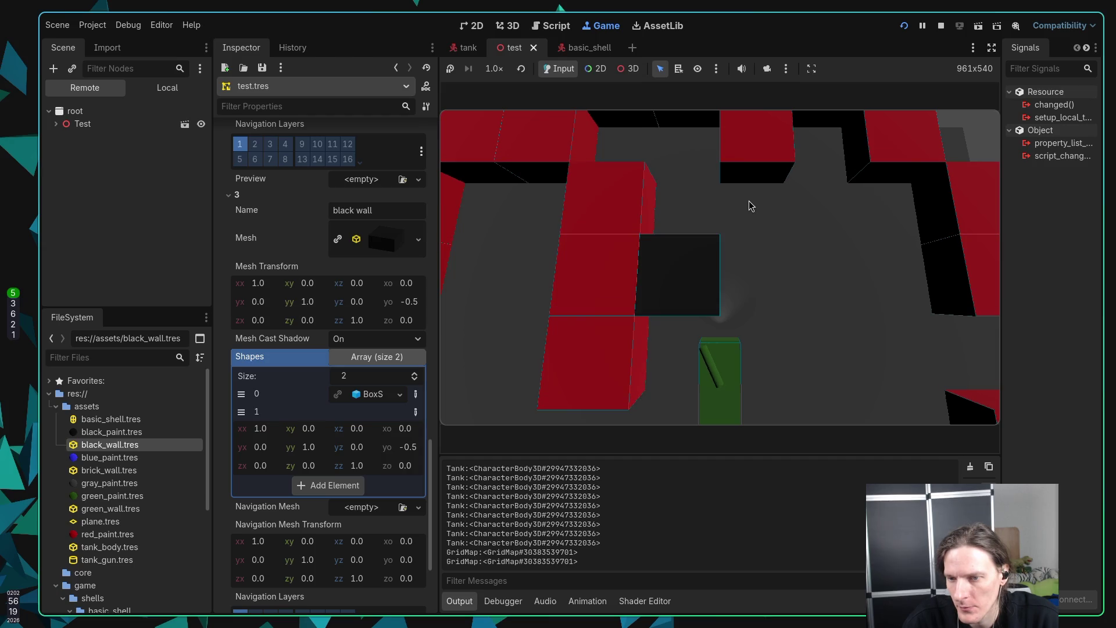
key(w)
click(750, 203)
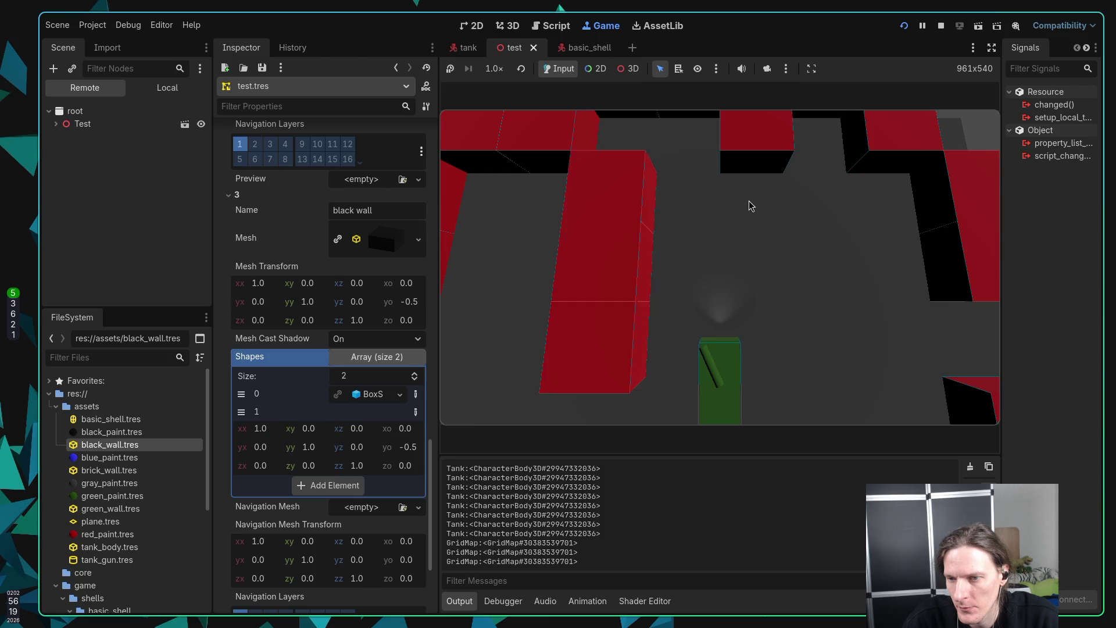
Step: Drive on and shoot the left, lower and top-right red wall blocks to cycle them
click(749, 203)
click(749, 201)
click(749, 201)
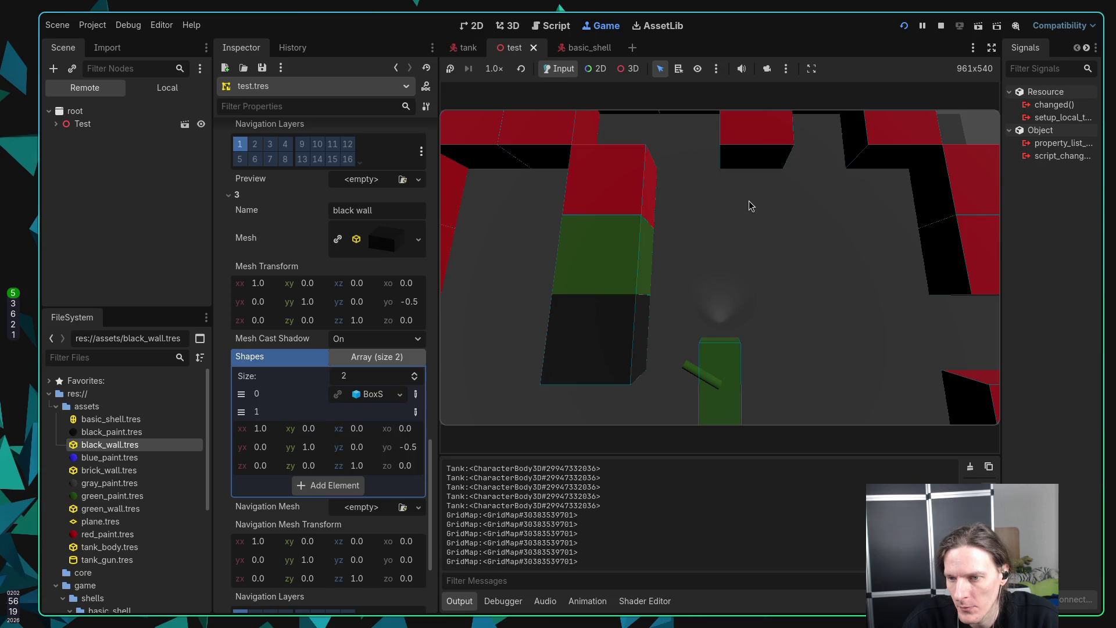
key(w)
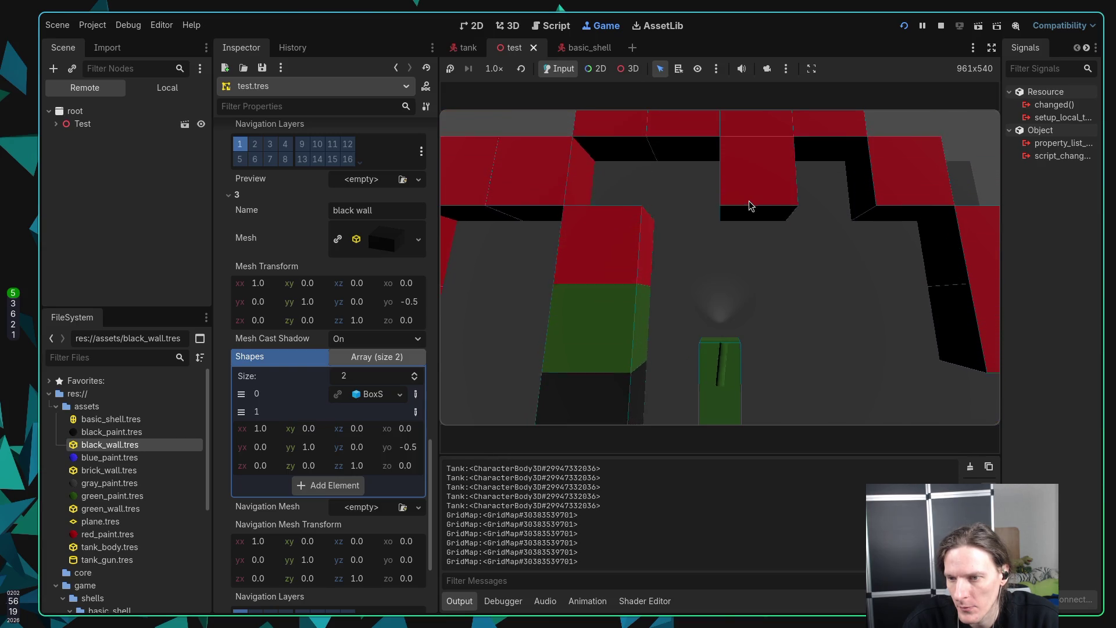
click(749, 201)
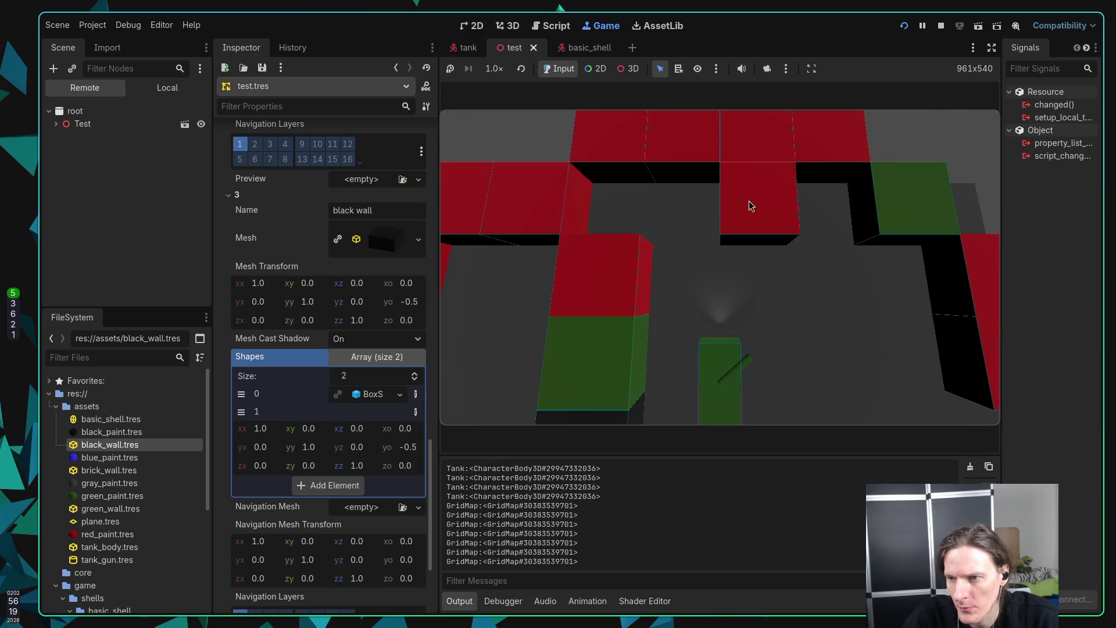
click(749, 200)
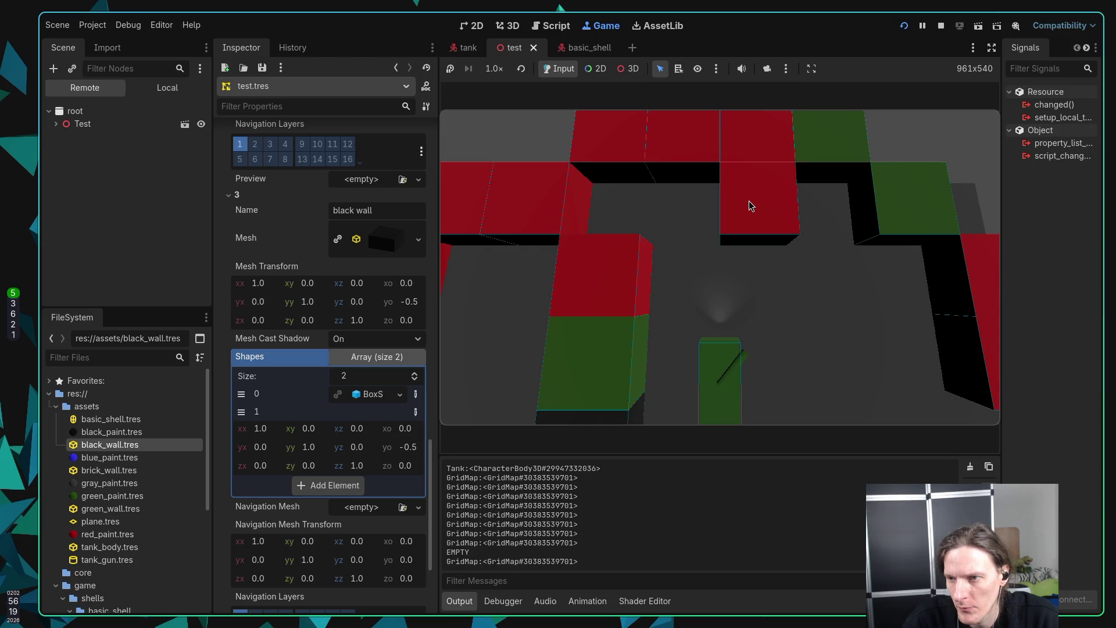
click(749, 201)
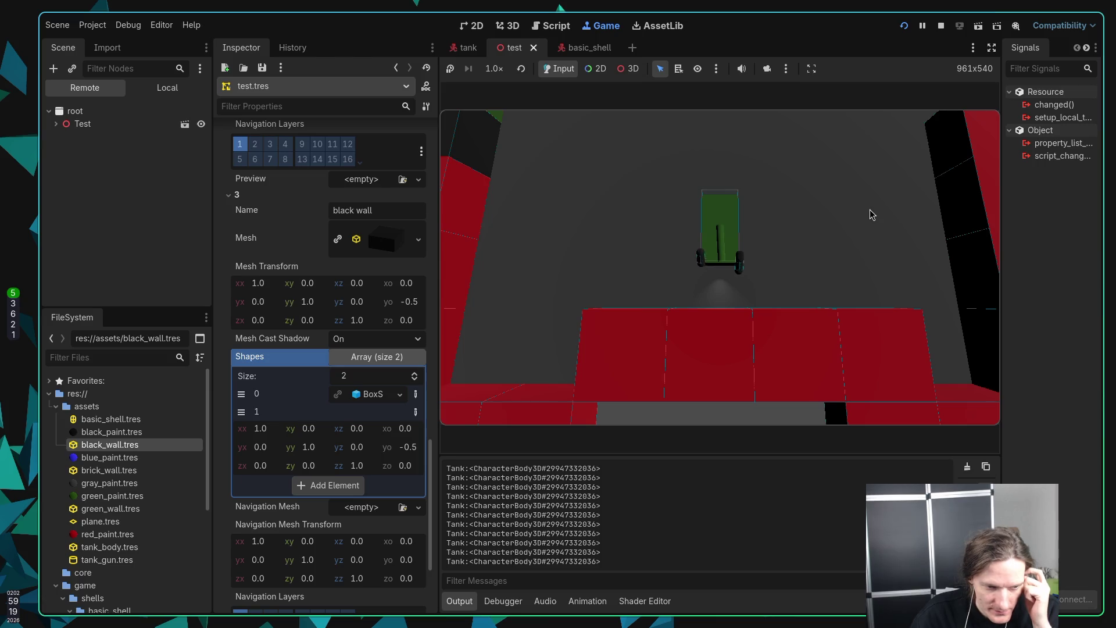
Step: Fire a shell at the walls with Space, then bring up the ChatGPT GridMap destruction answer
key(space)
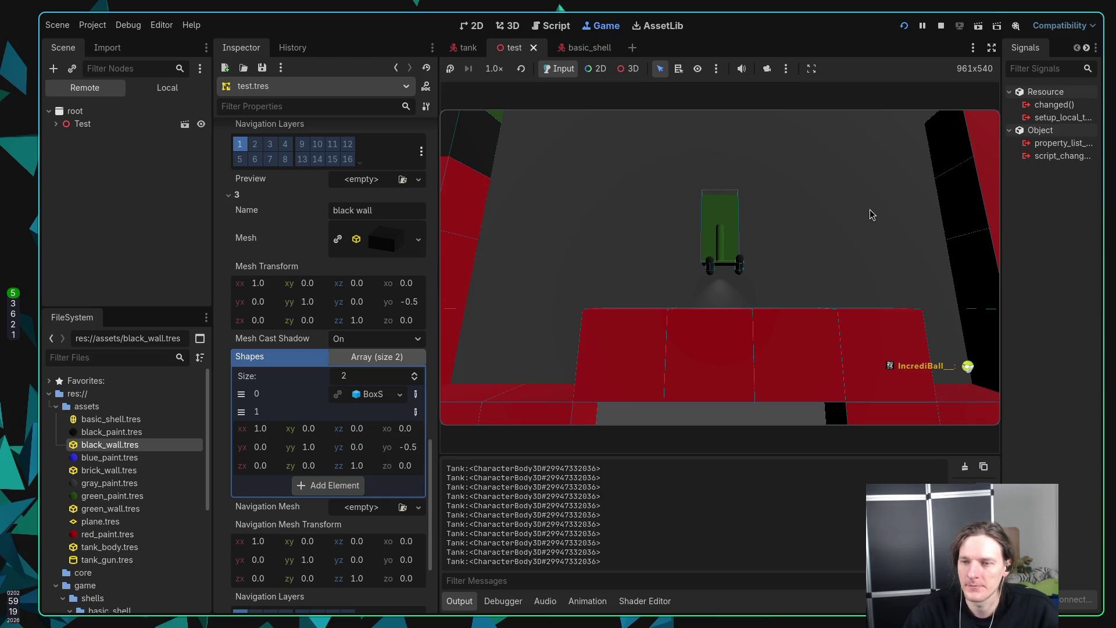
key(super+2)
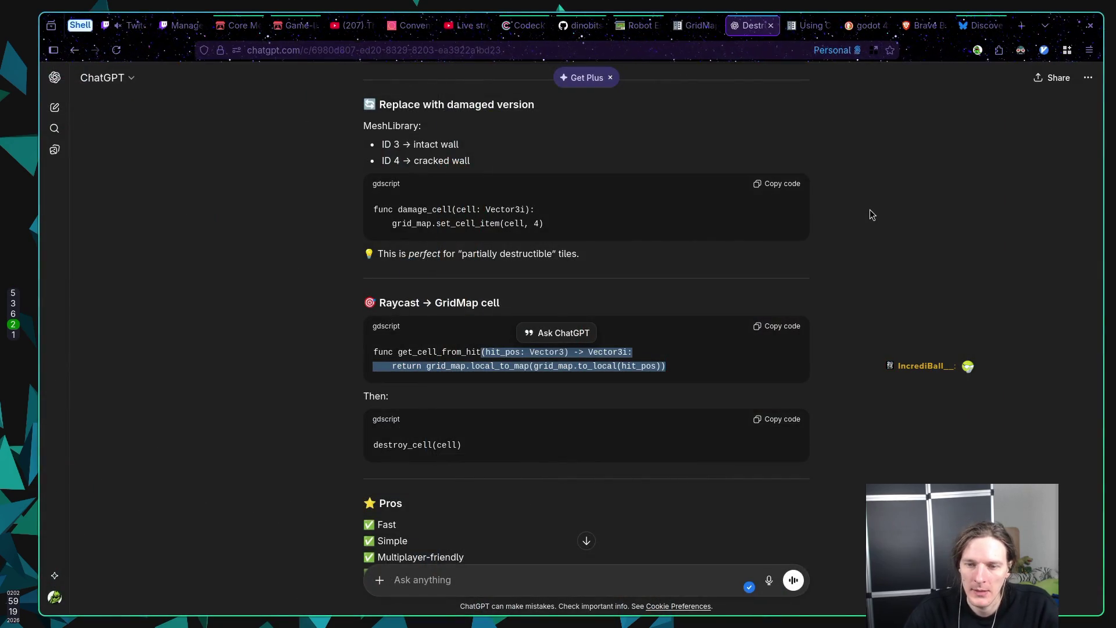
Step: Clear the selection in ChatGPT's code answer and check the running game briefly
click(664, 358)
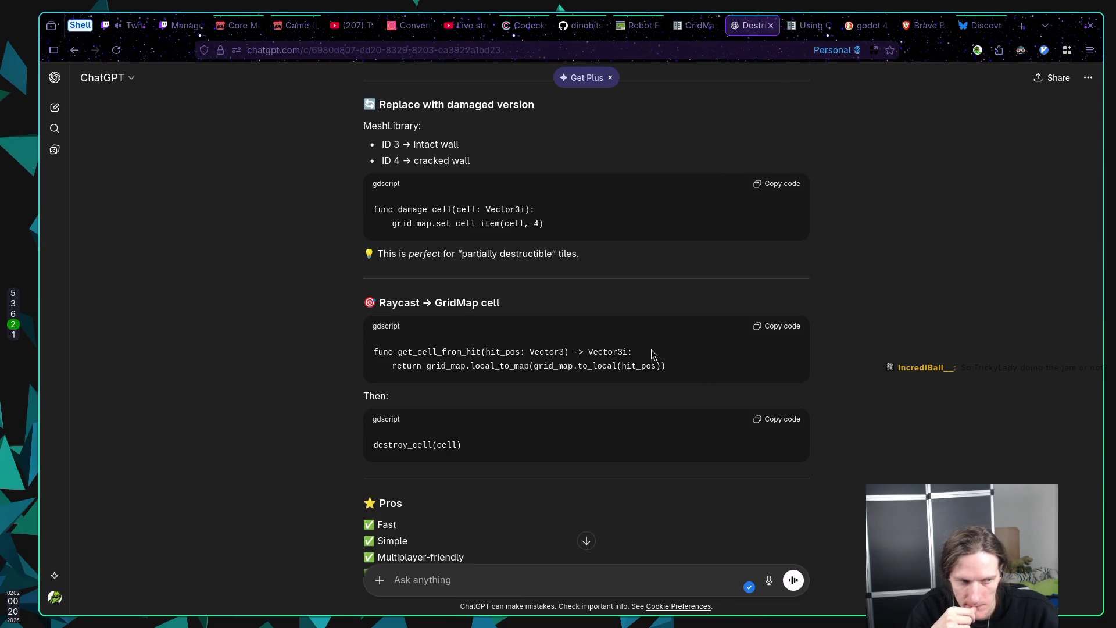
key(super+5)
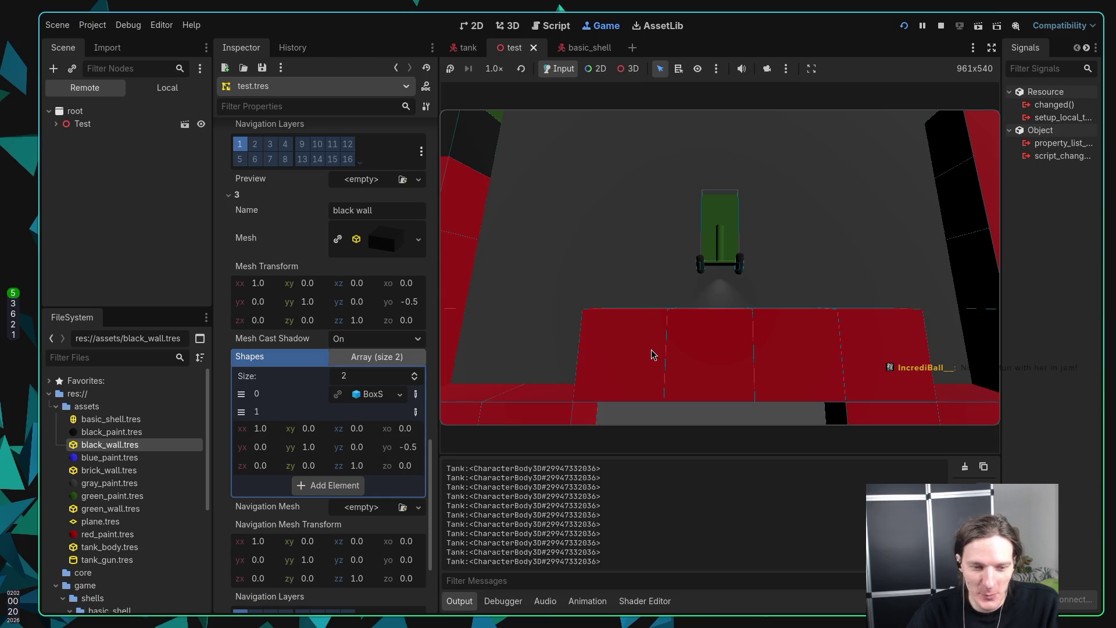
key(super+2)
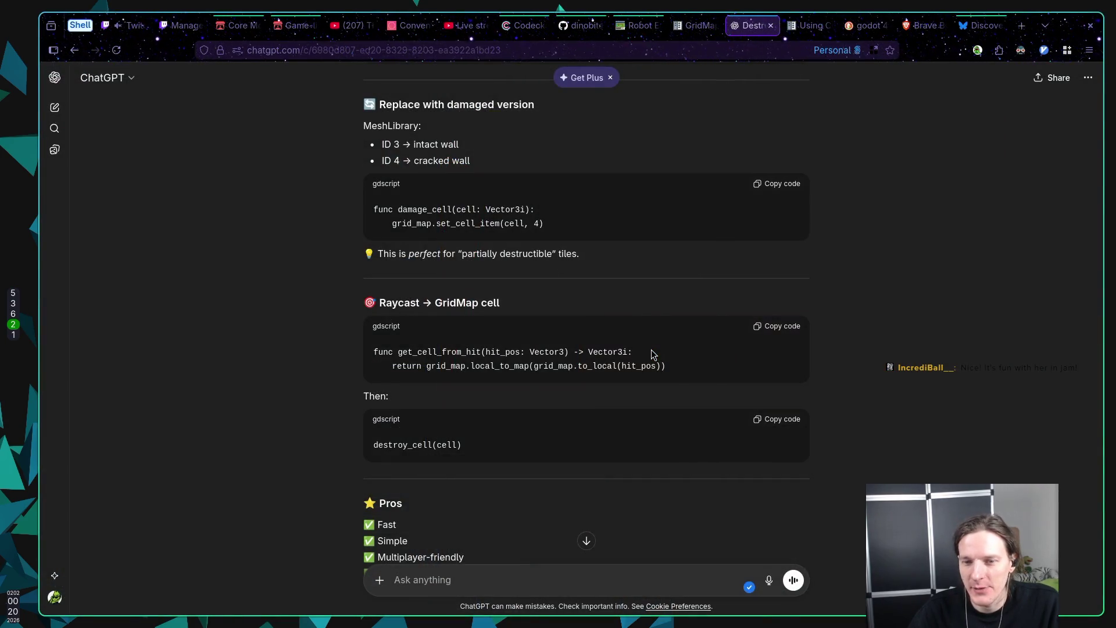
Step: Read down to the Option 2 hybrid swap-cell-to-scene example, then return to grid_map.gd
scroll(653, 354, down, 5)
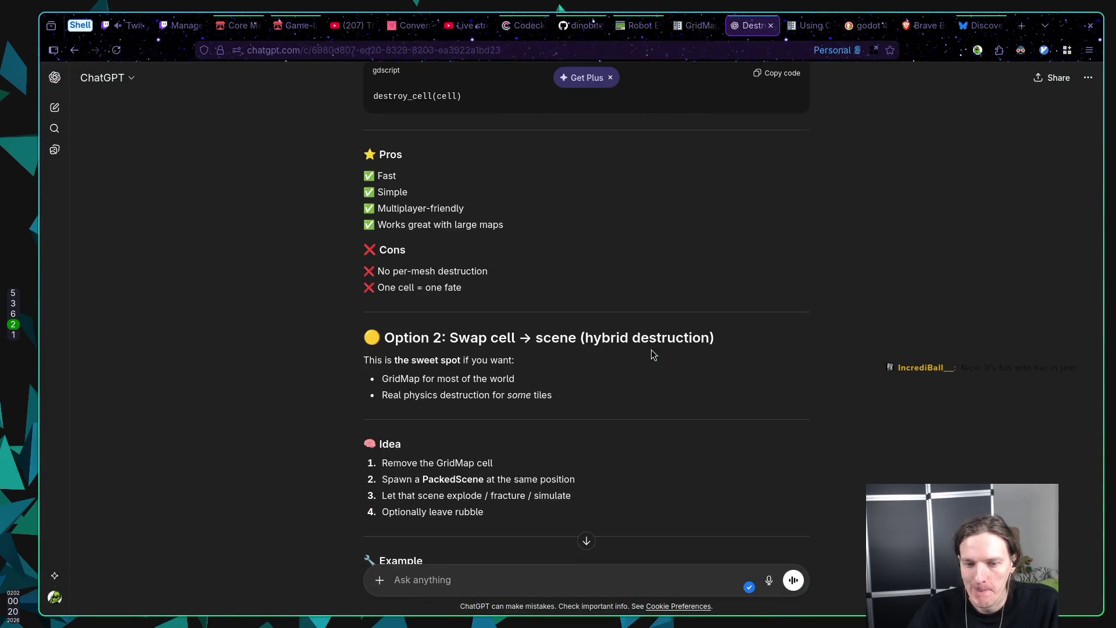
scroll(651, 351, down, 5)
scroll(646, 343, down, 1)
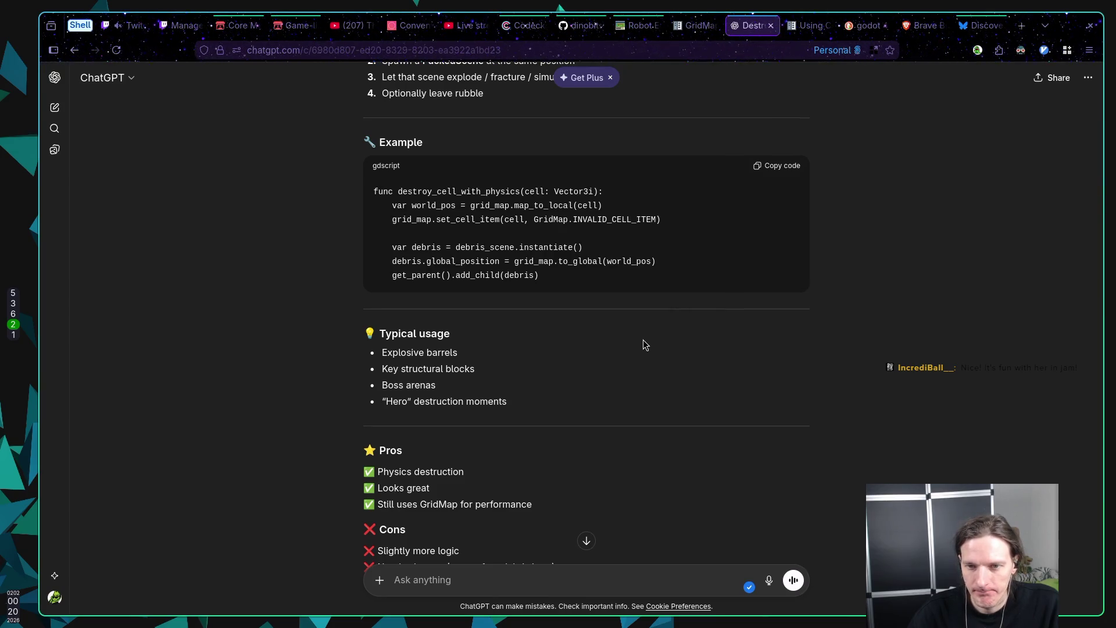
scroll(642, 340, up, 5)
key(super+1)
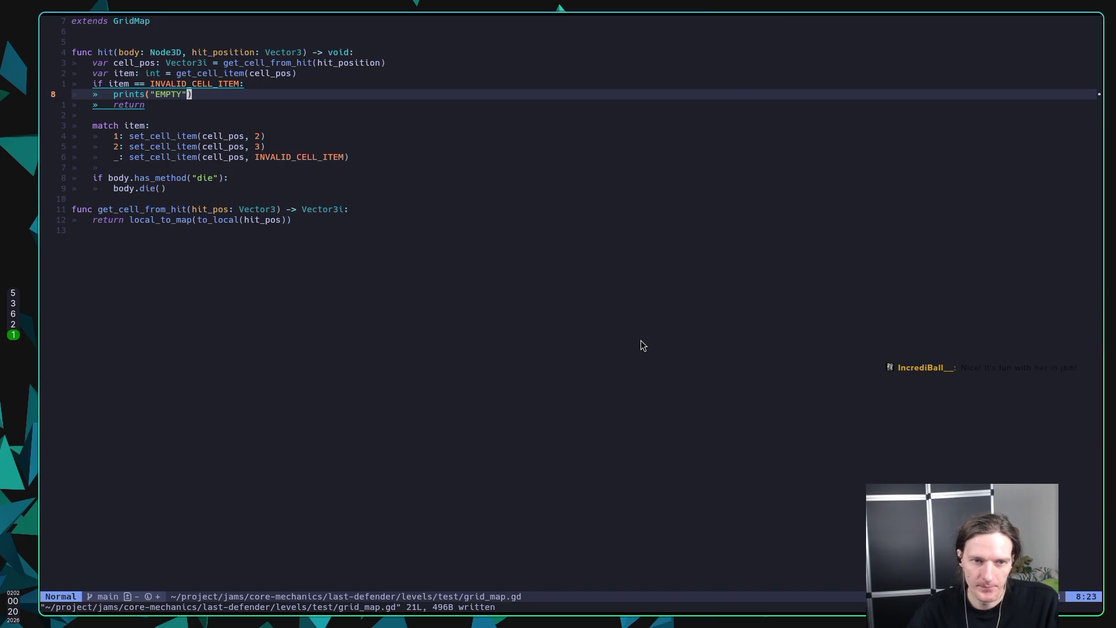
Step: Save grid_map.gd, insert a blank line after body.die() before get_cell_from_hit, and save again
text(:w)
key(Return)
key(j)
key(j)
key(j)
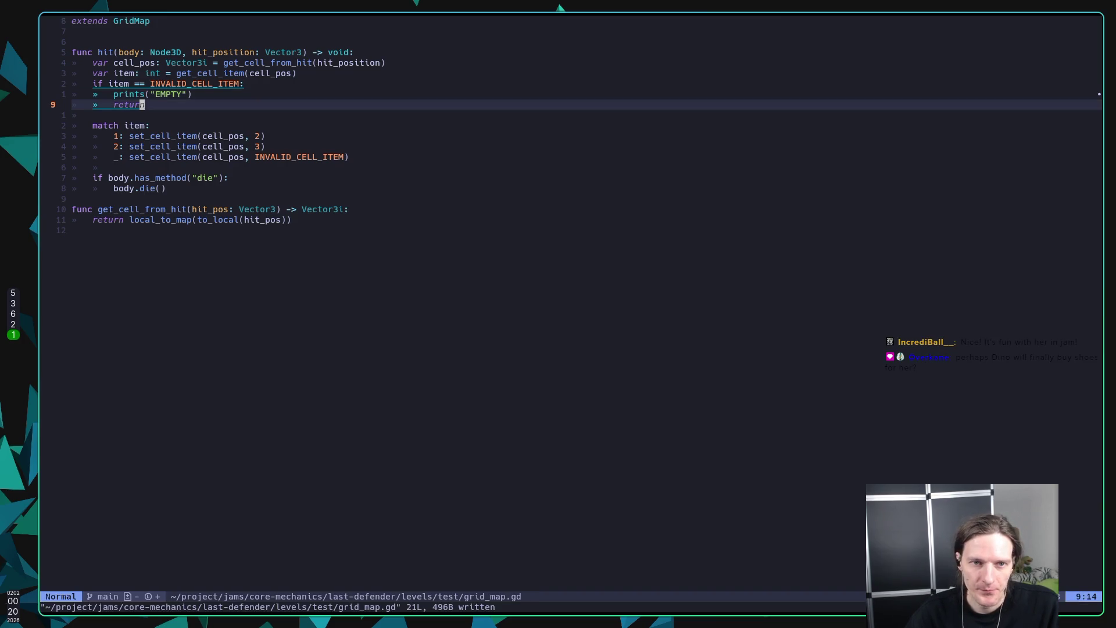
key(j)
key(j)
key(j)
key(o)
key(Escape)
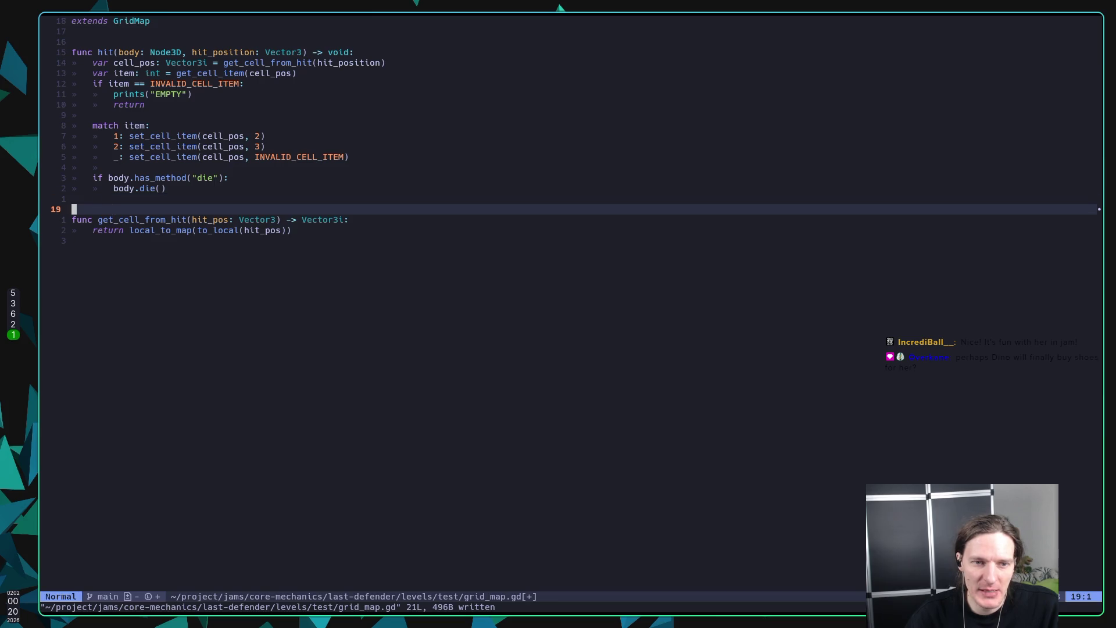
text(:w)
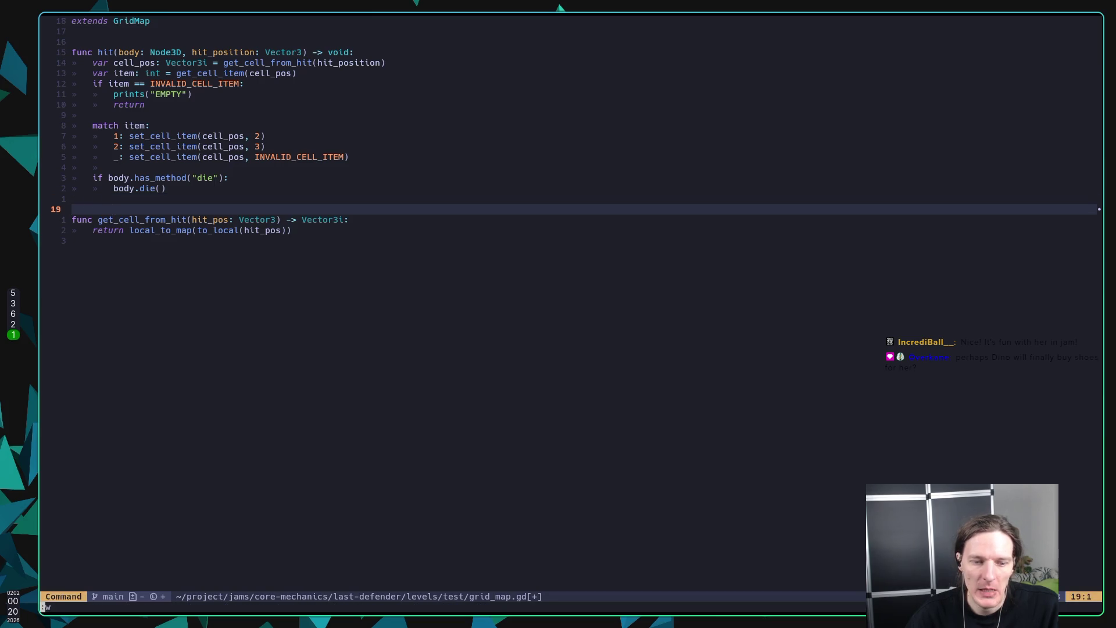
key(Return)
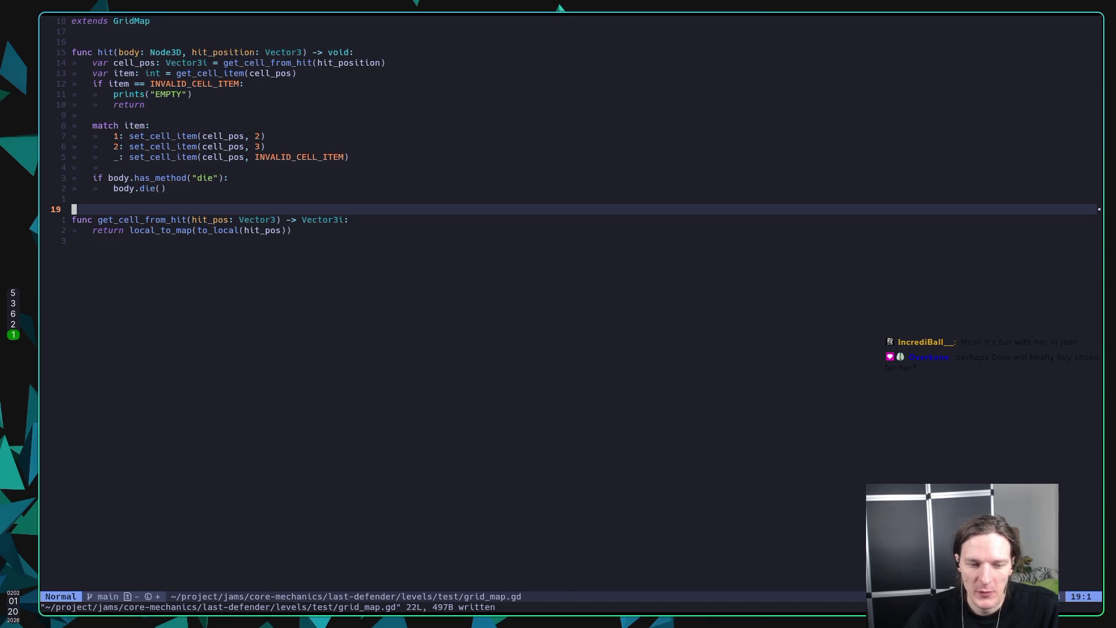
Step: Run gdformat in the terminal, which fails on missing gdtoolkit, then save the script again
key(g)
key(g)
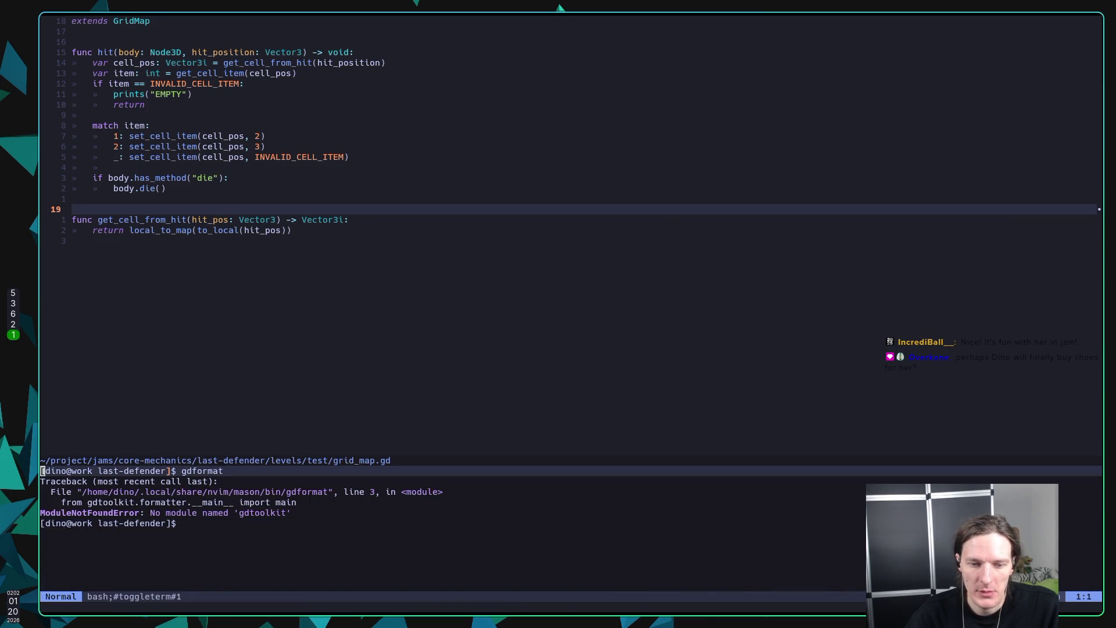
text(i)
text(gdformat)
key(Return)
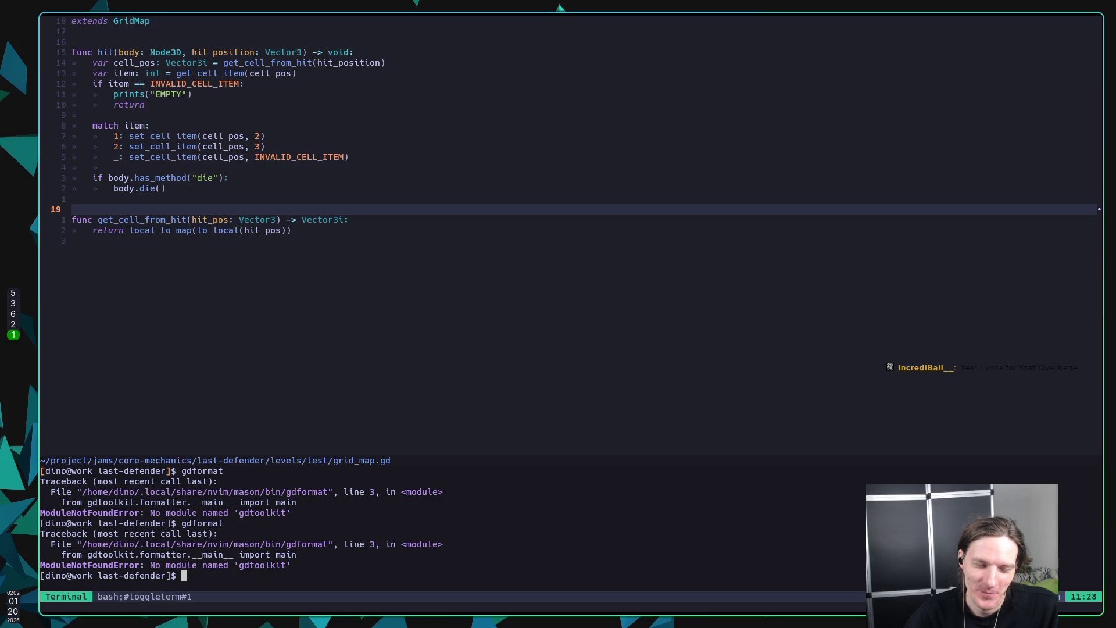
key(ctrl+backslash)
key(j)
key(k)
key(k)
text(:w)
key(Return)
Step: Add a '0: pass' case under 'match item:'
key(k)
key(k)
key(k)
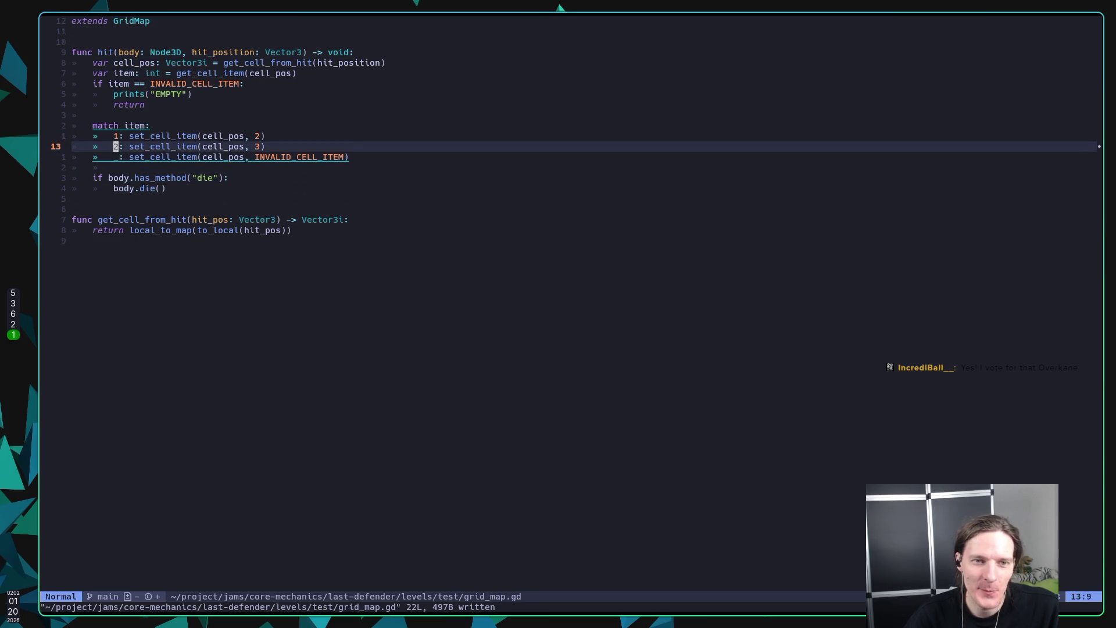
key(k)
key(k)
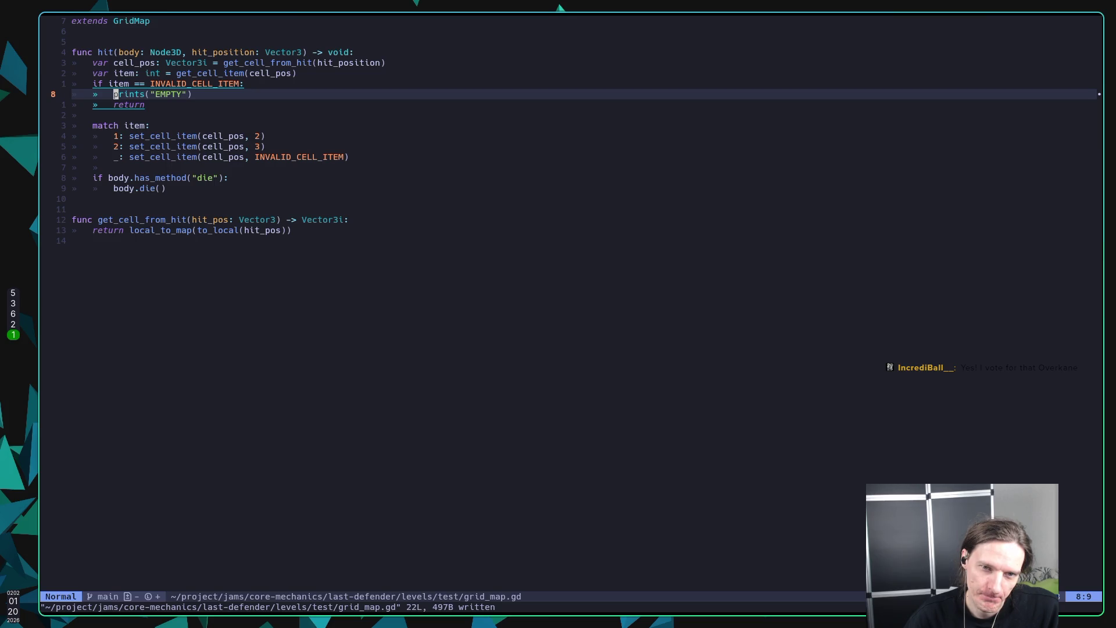
key(j)
key(j)
key(j)
key(o)
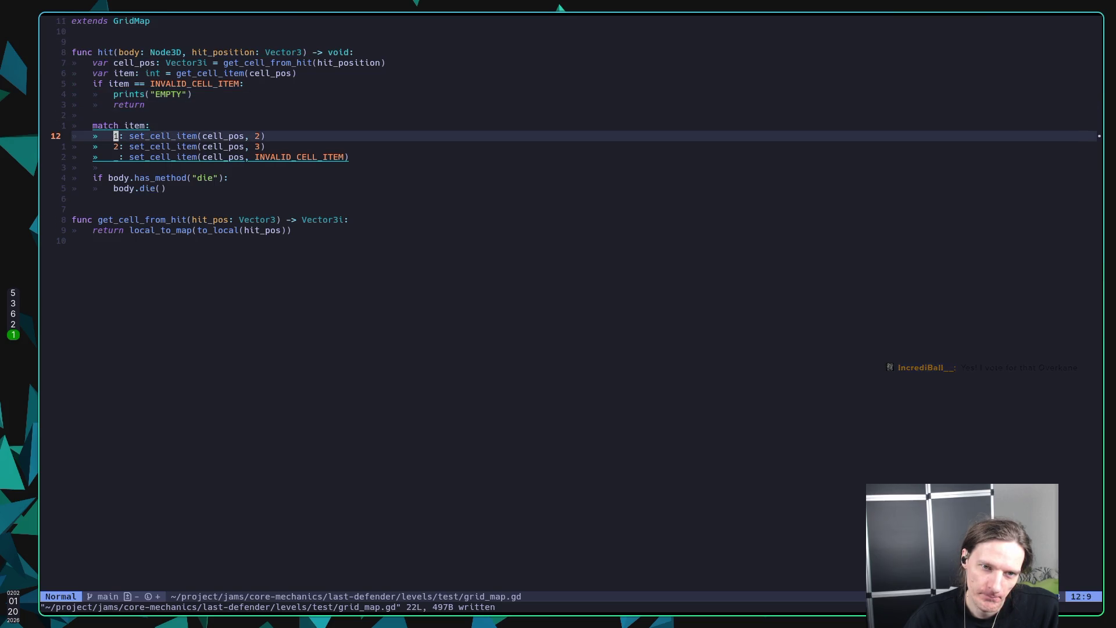
text(0: )
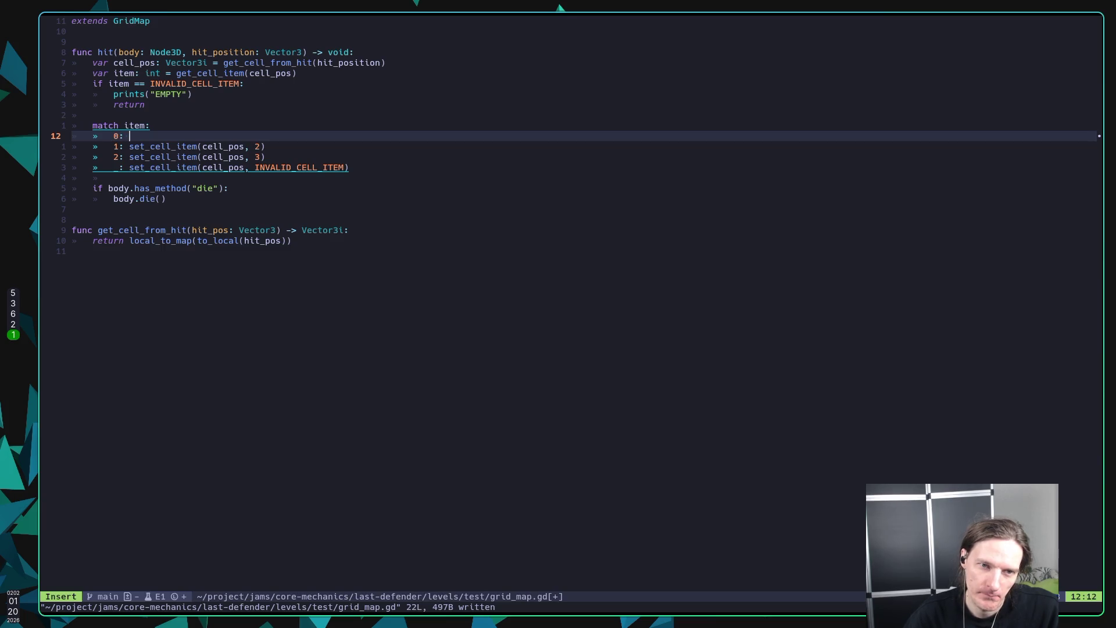
text(pass)
key(Escape)
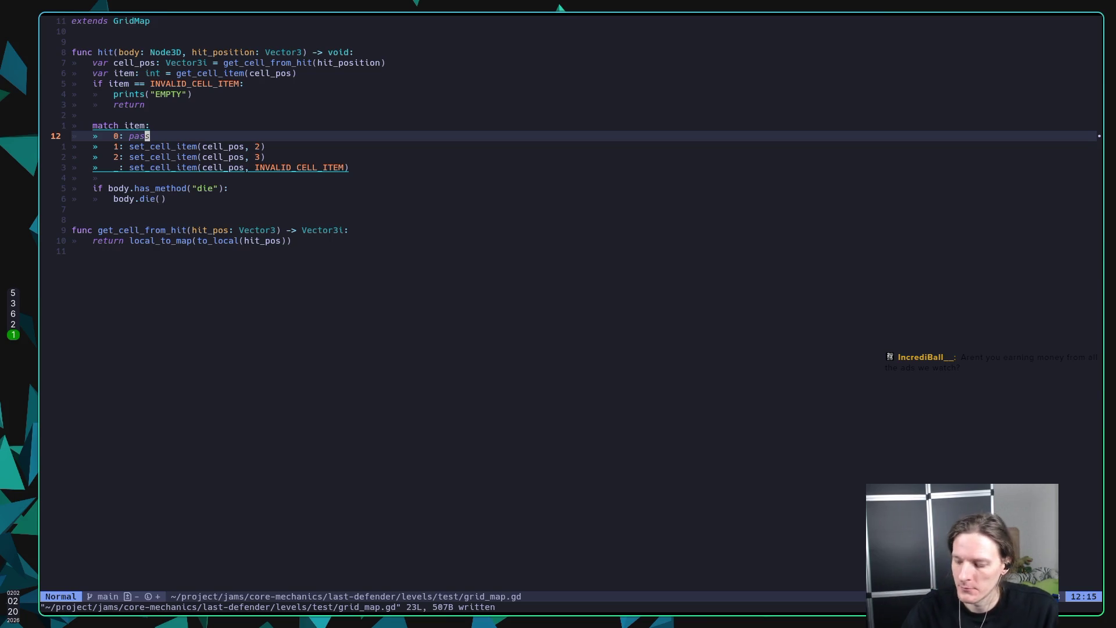
Step: Add an 'INVALID_CELL_ITEM: return' case at the top of the match
key(k)
key(o)
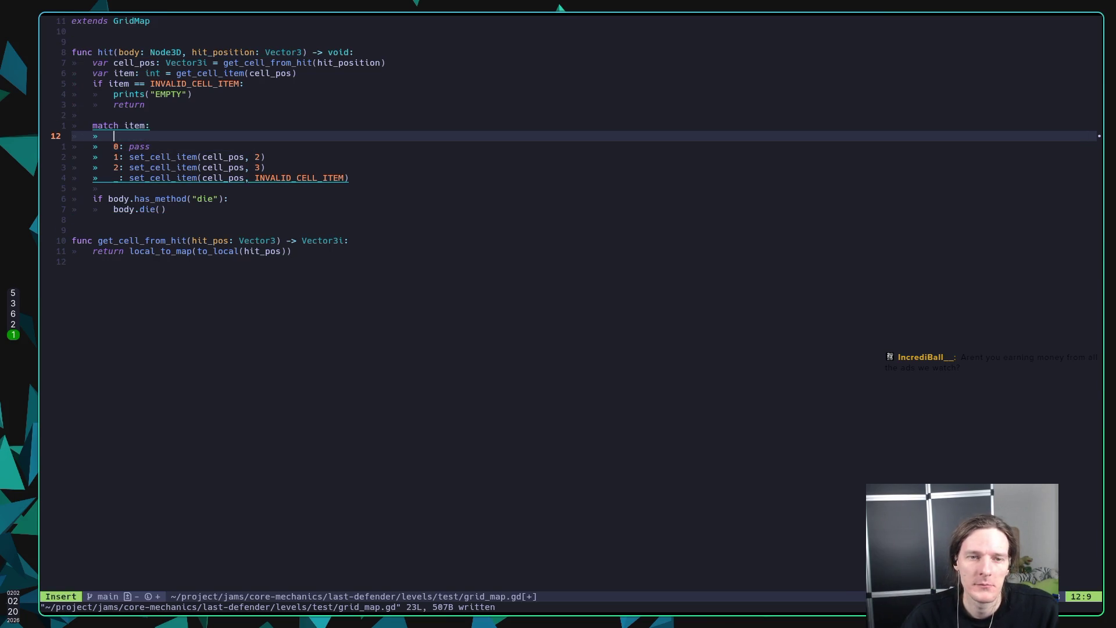
text(INVAL)
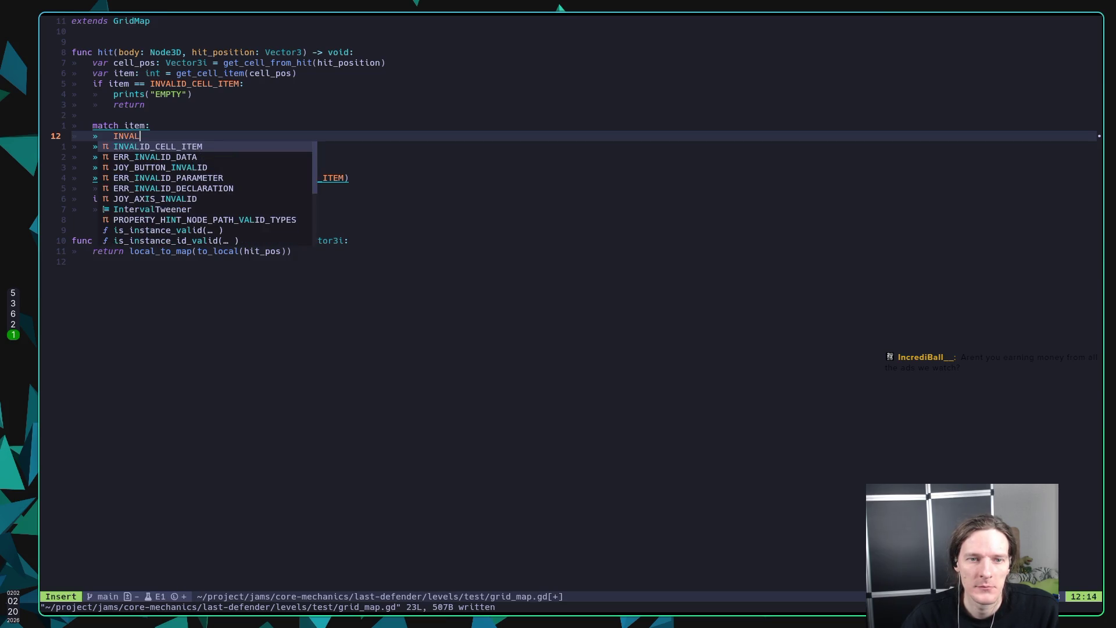
key(Return)
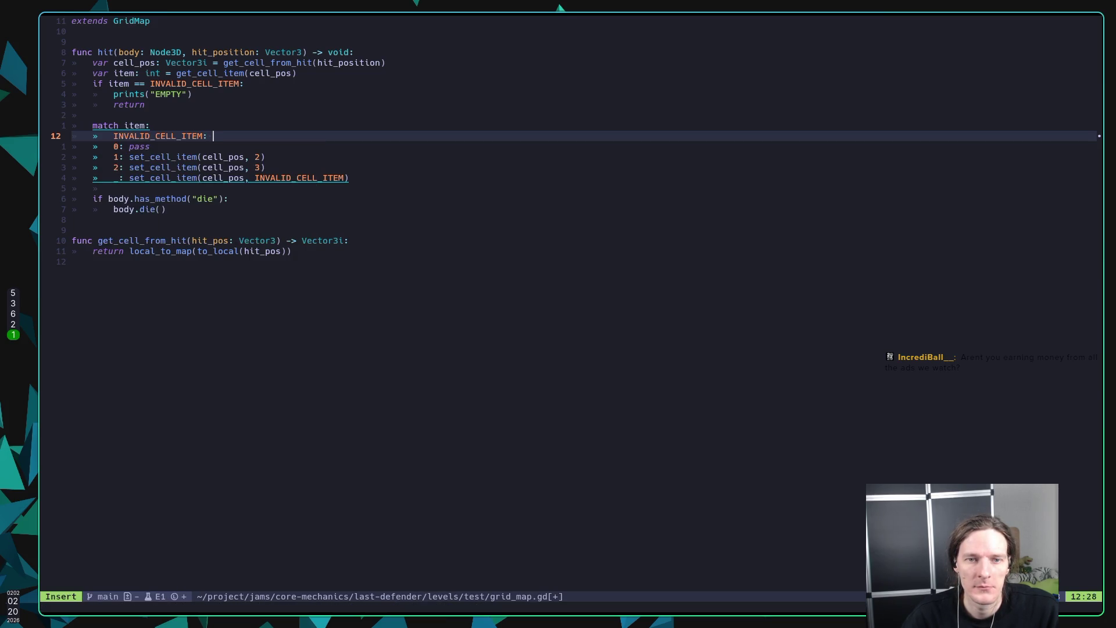
text(return)
key(Escape)
Step: Delete the old if/prints("EMPTY")/return block and save grid_map.gd at 21 lines
key(k)
key(k)
key(k)
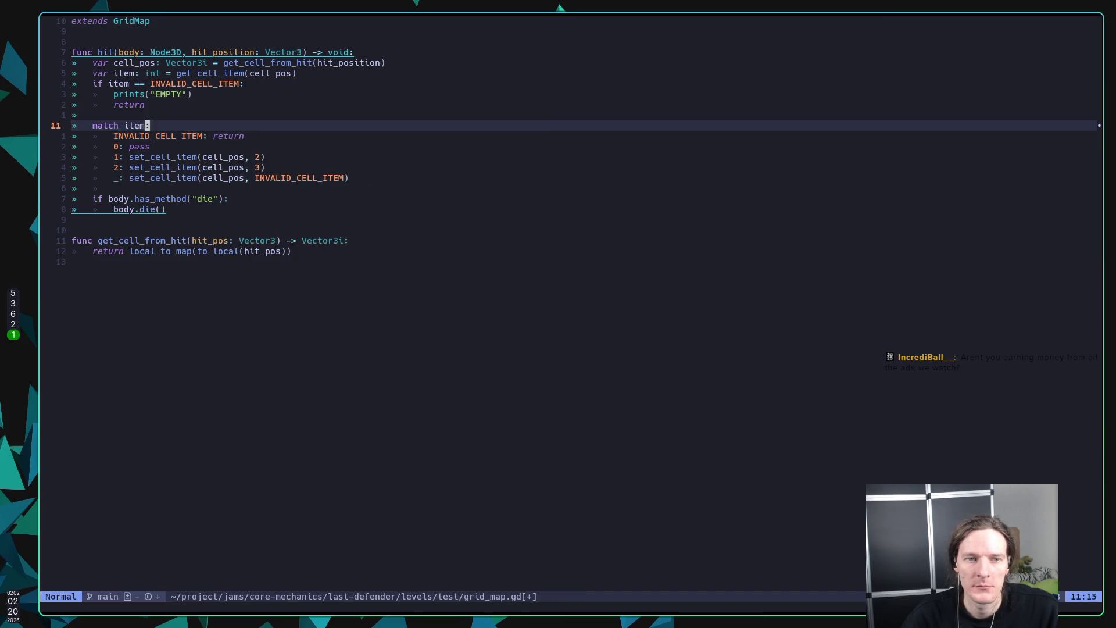
key(k)
key(k)
key(V)
key(j)
key(j)
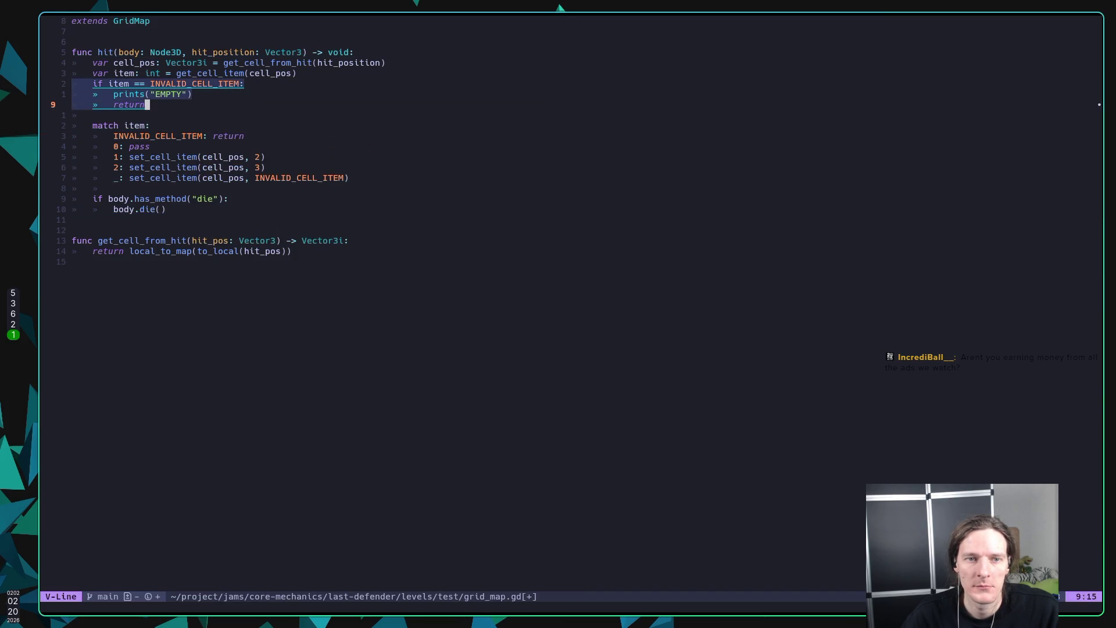
text(d)
text(:w)
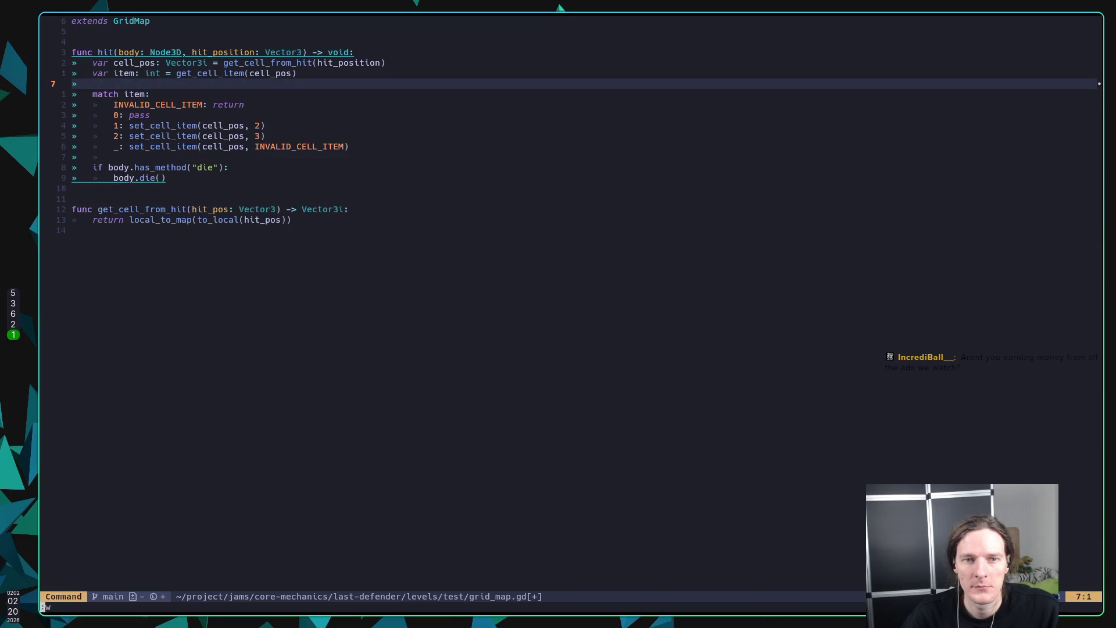
key(Return)
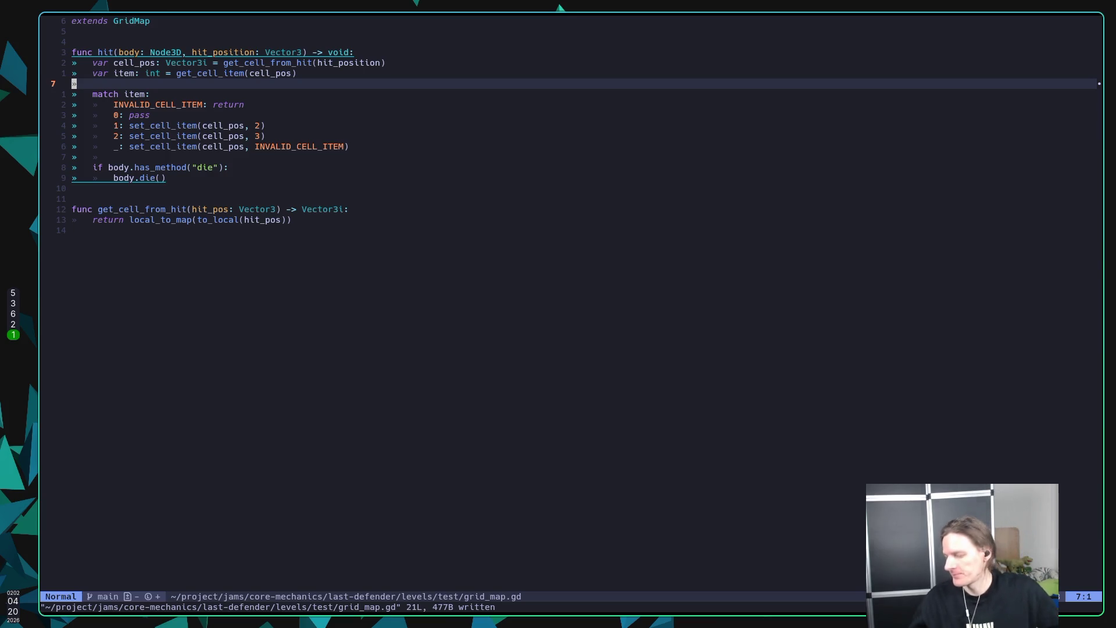
Step: Review the hit function's match cases turning 1 into 2 and 2 into 3
key(j)
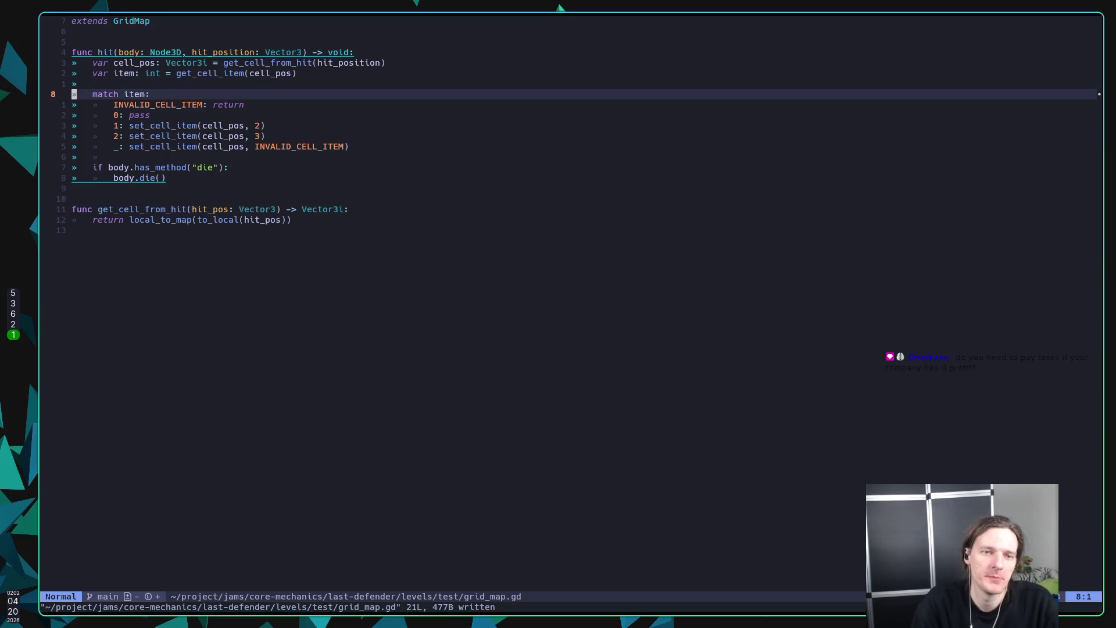
key(k)
key(k)
key(k)
key(j)
key(j)
key(j)
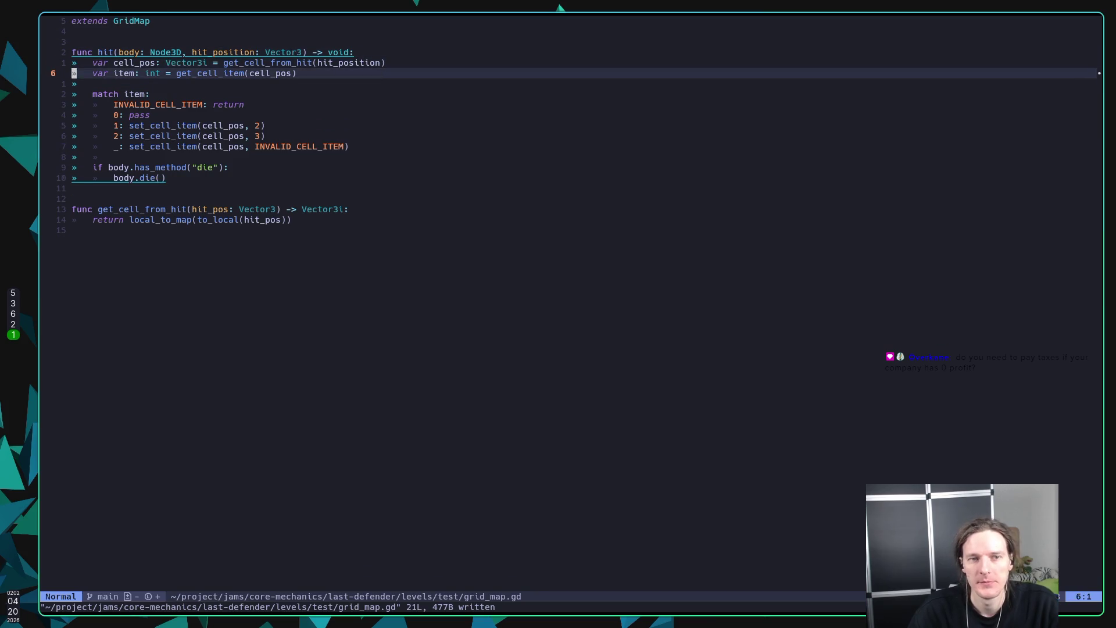
key(j)
key(j)
key(j)
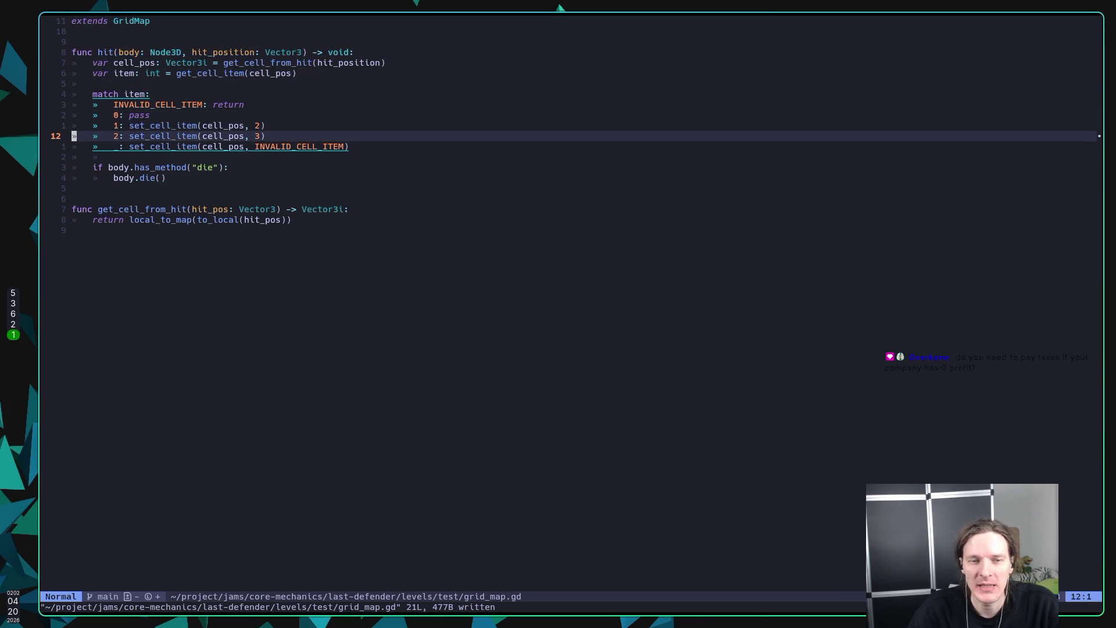
key(j)
key(j)
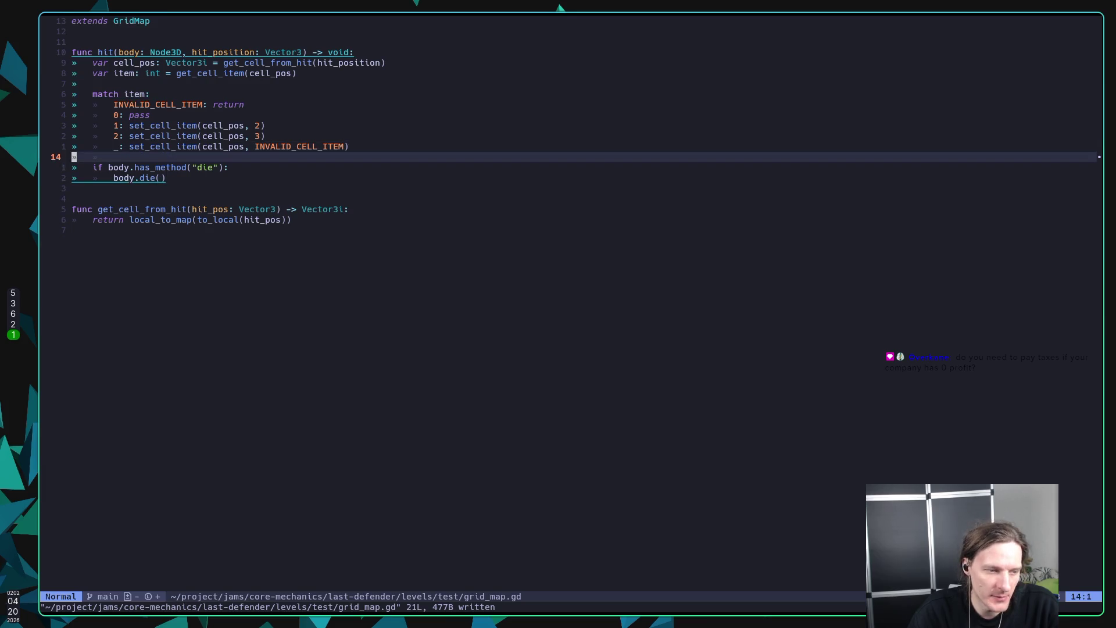